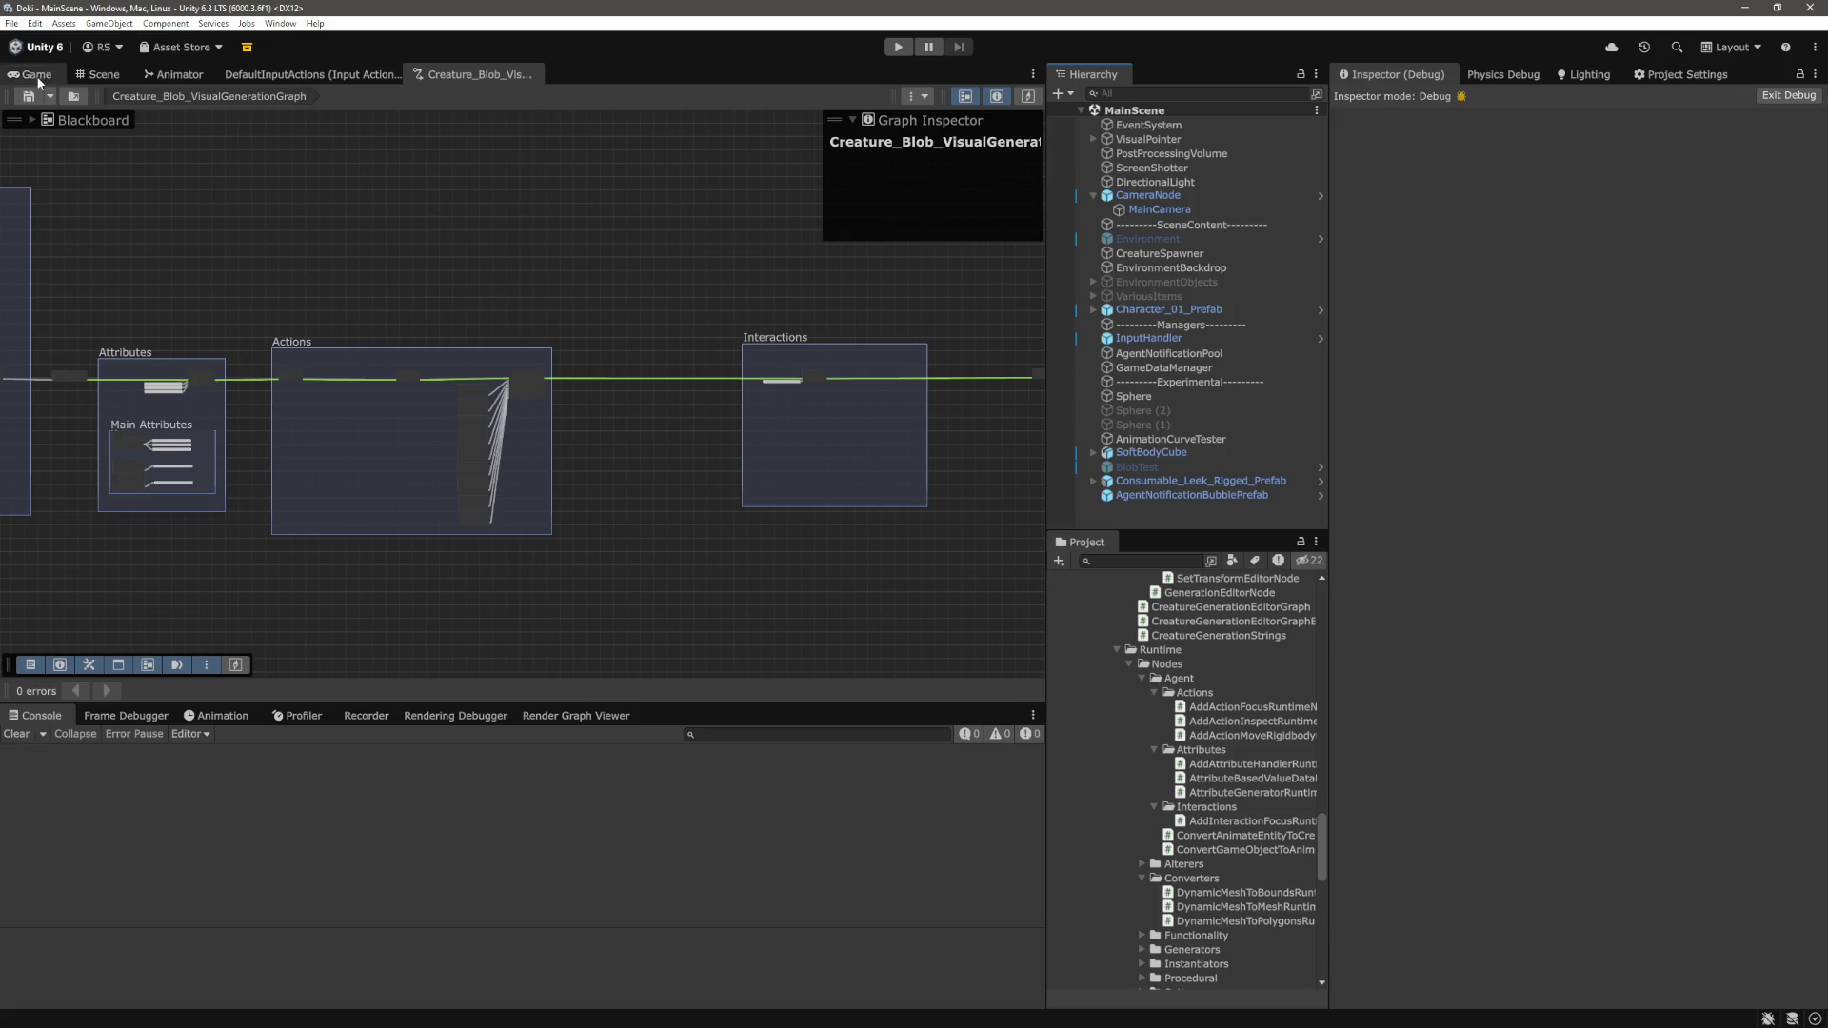
Generate the creature, run the scene, and inspect BLOB_0_54933512's Animate Entity and Action Handler data
click(76, 96)
key(ctrl+p)
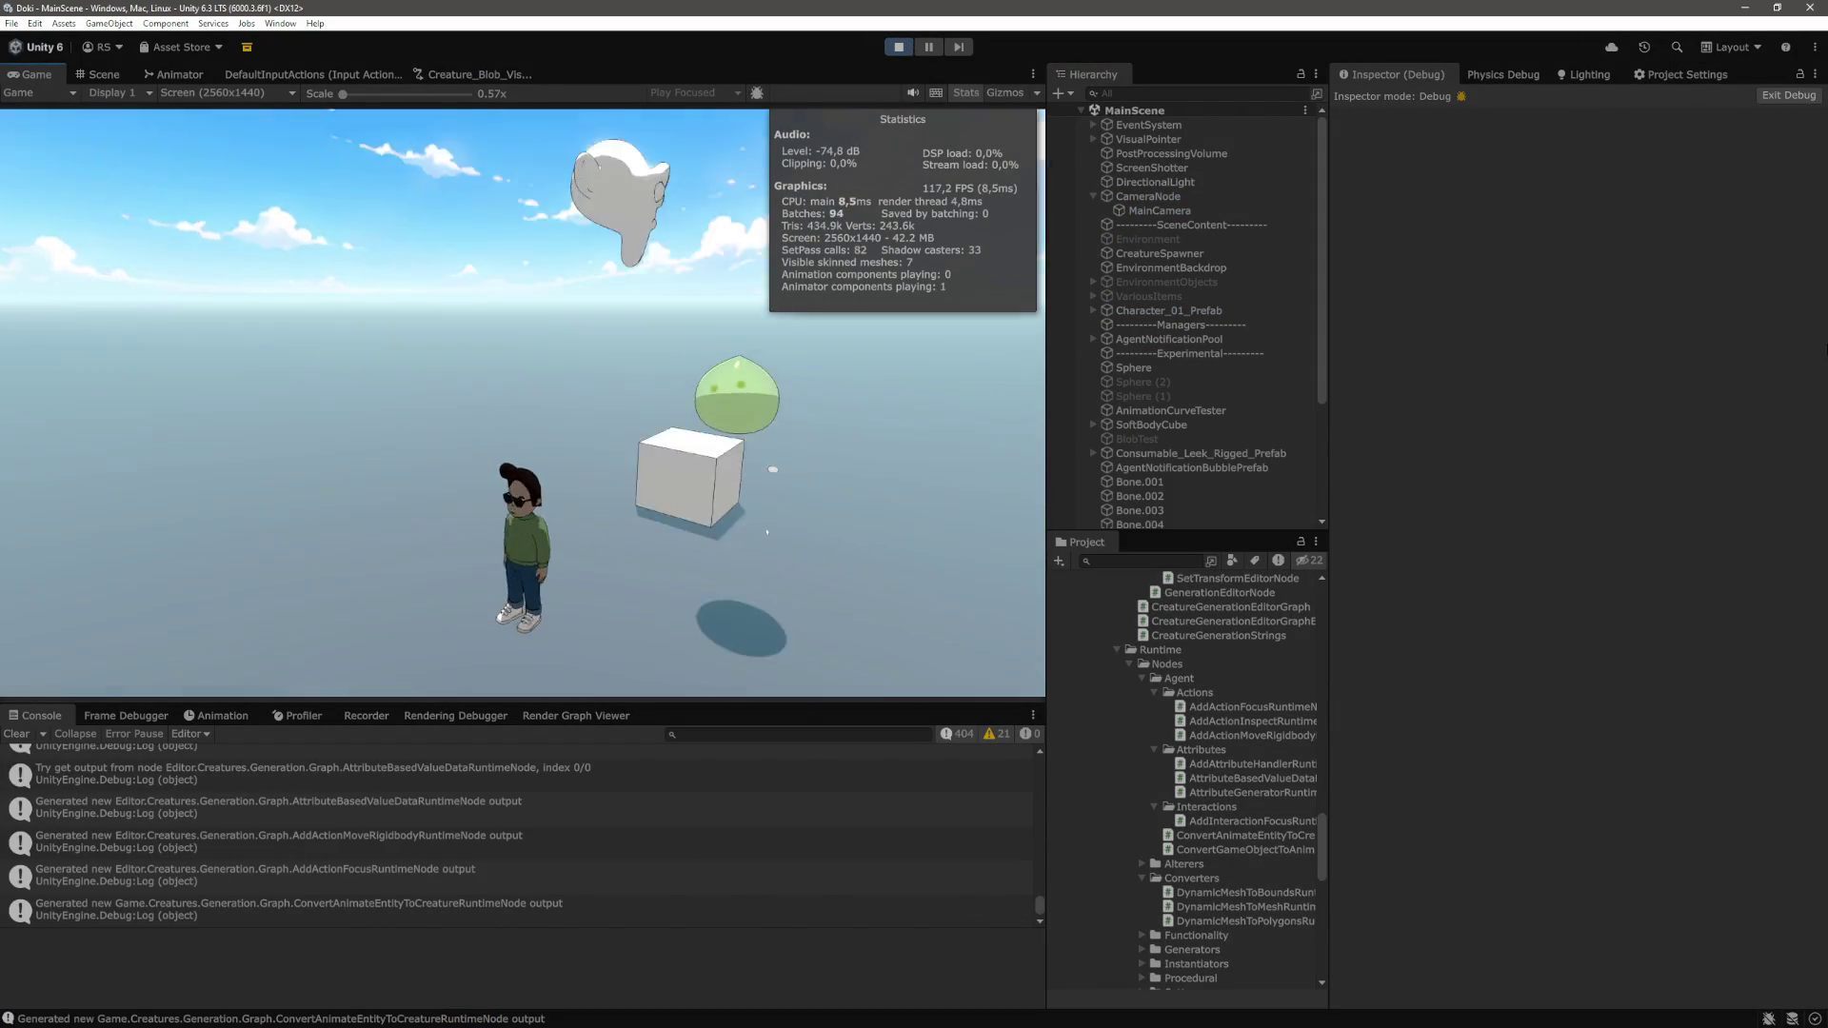
scroll(1265, 415, down, 4)
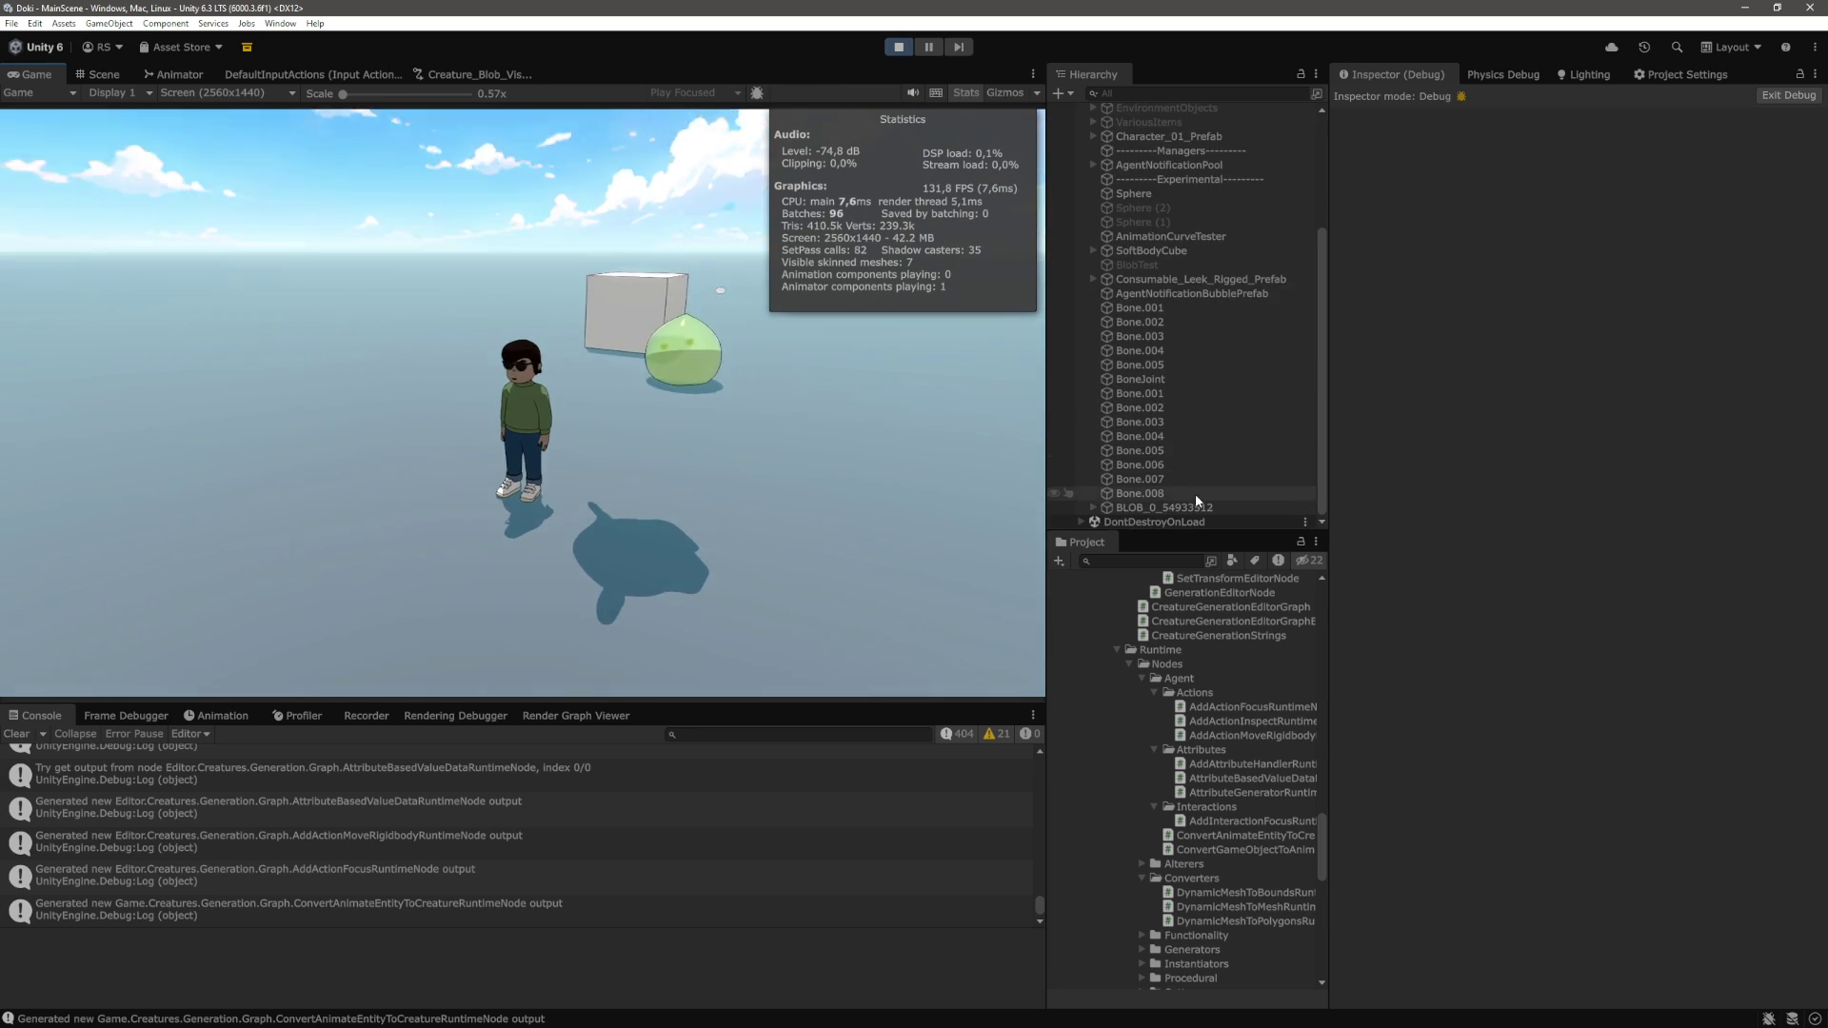
click(1171, 507)
scroll(1478, 575, down, 15)
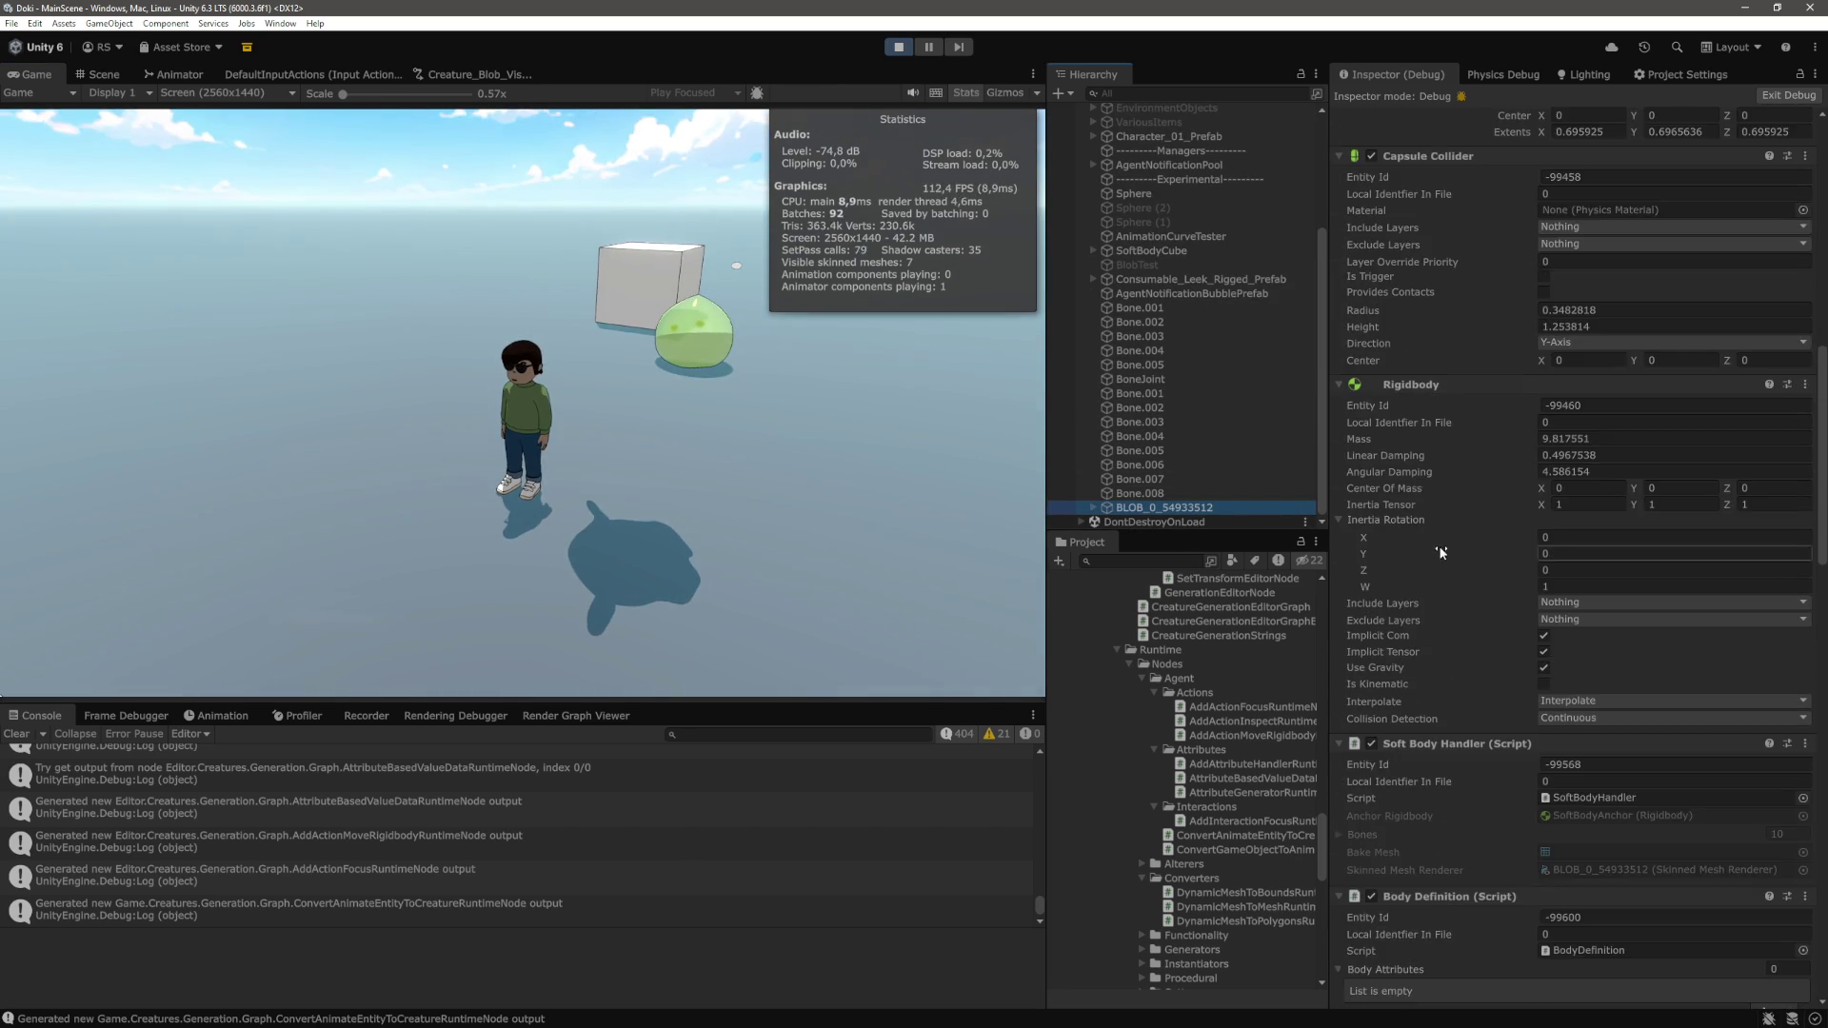
scroll(1447, 539, down, 15)
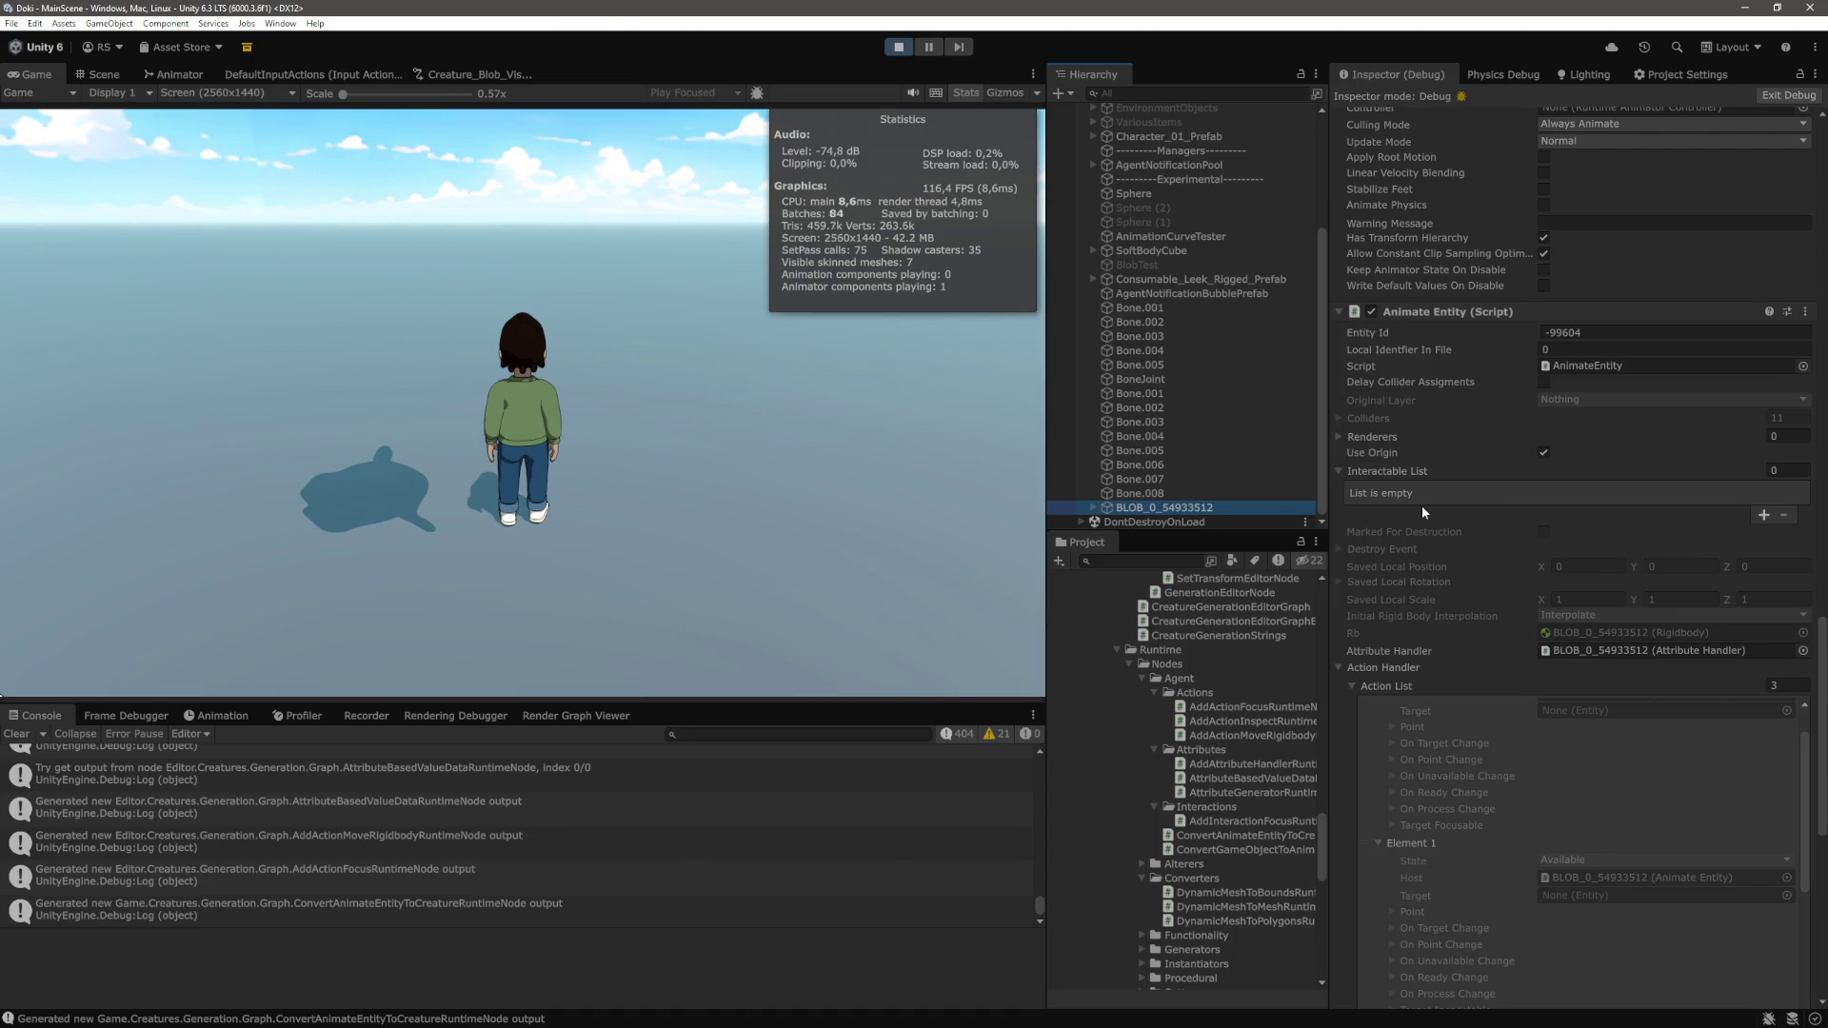
scroll(1423, 508, down, 3)
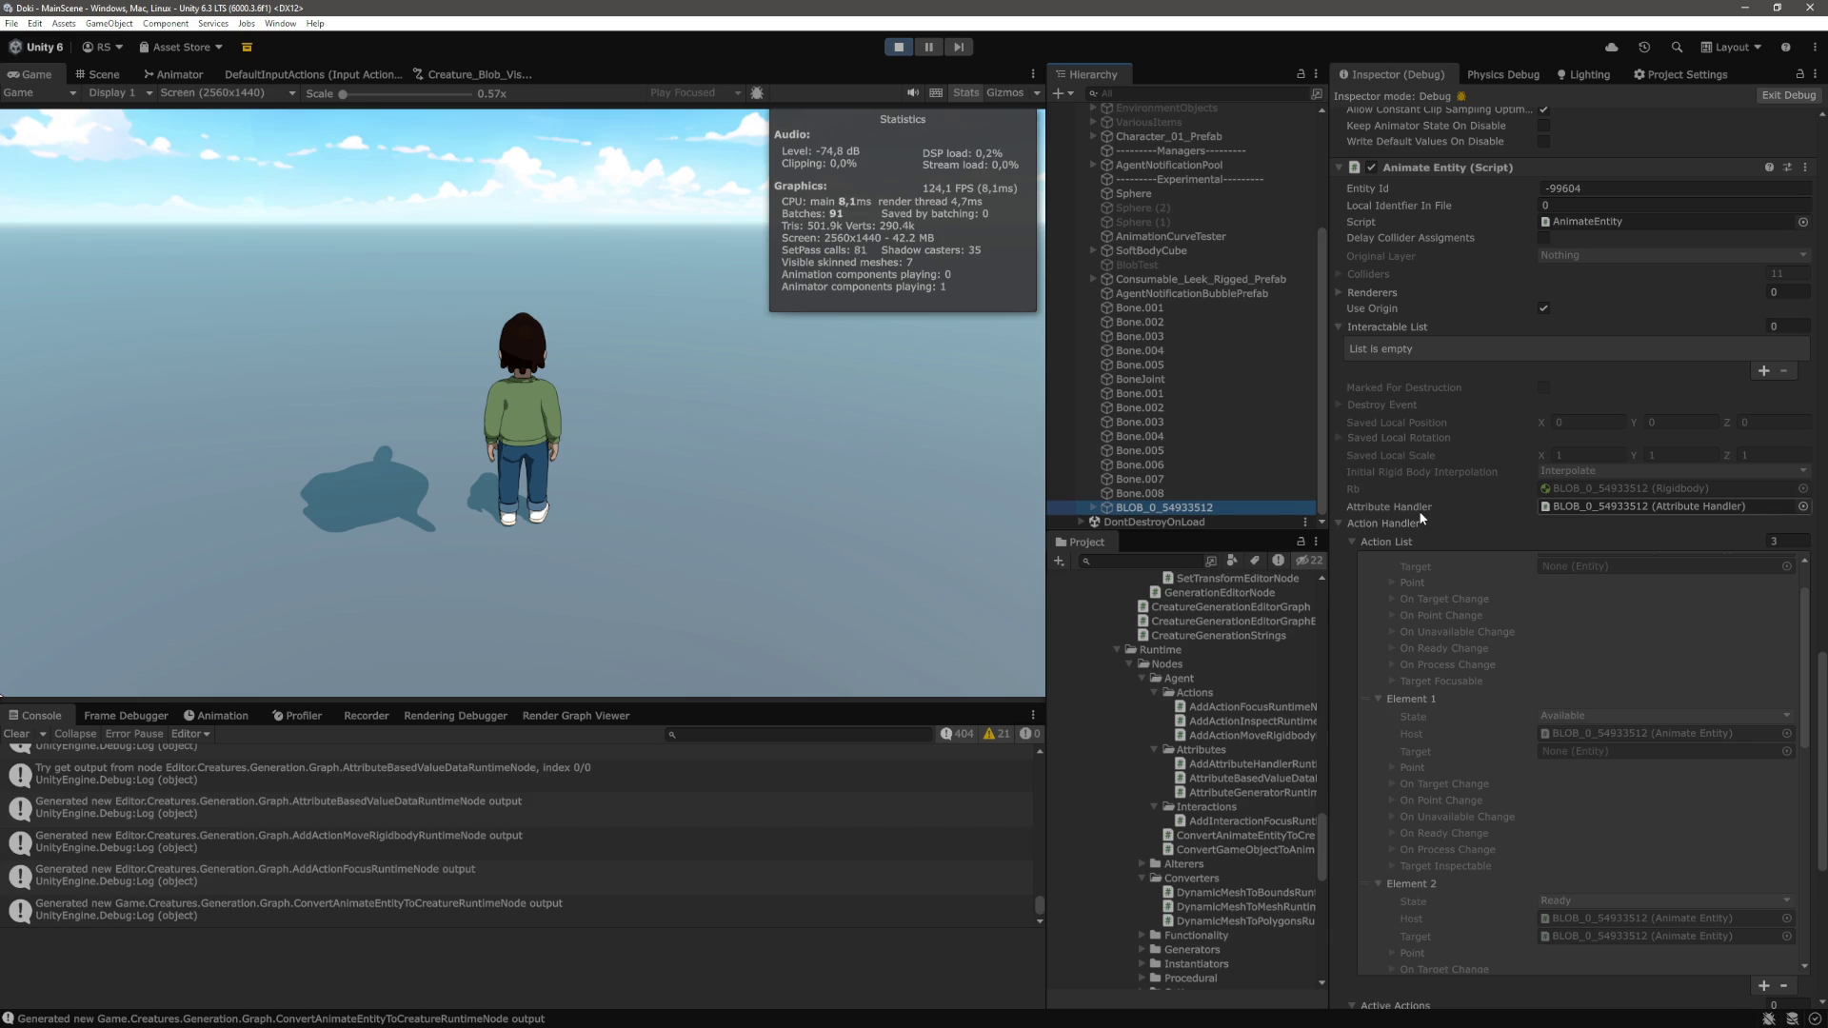
scroll(1419, 510, down, 10)
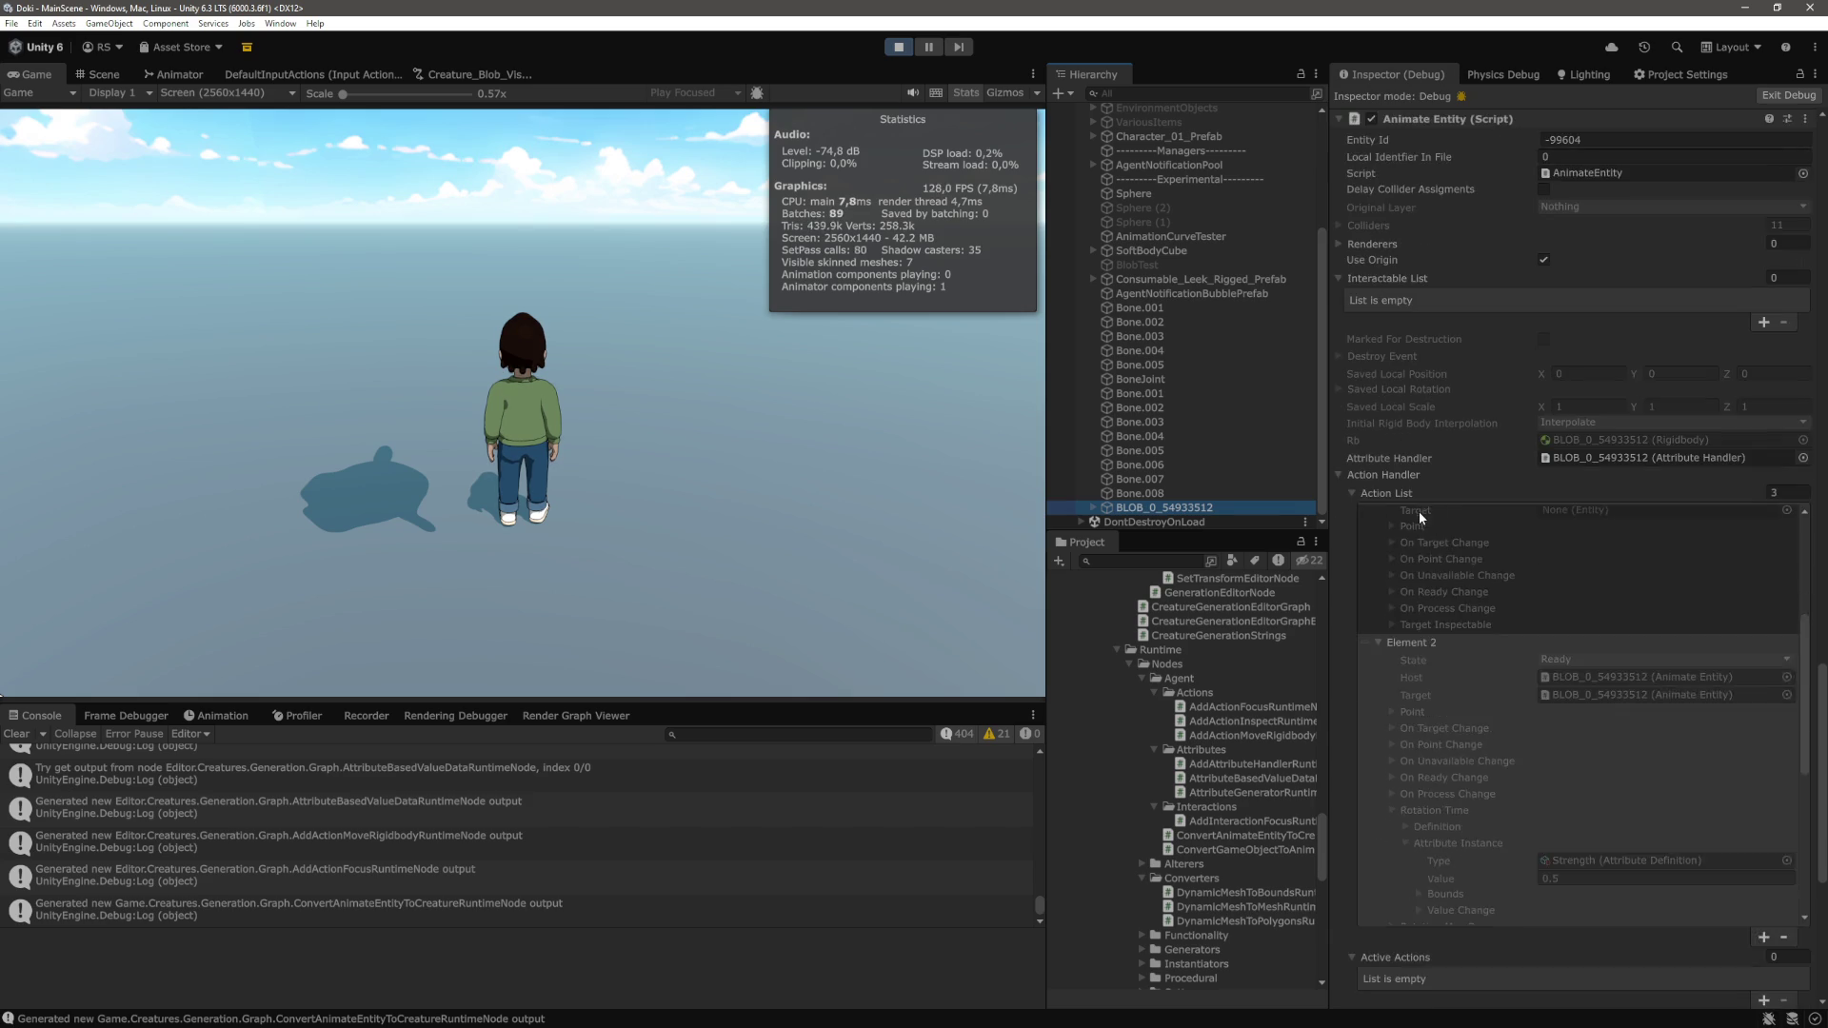
scroll(1448, 604, down, 5)
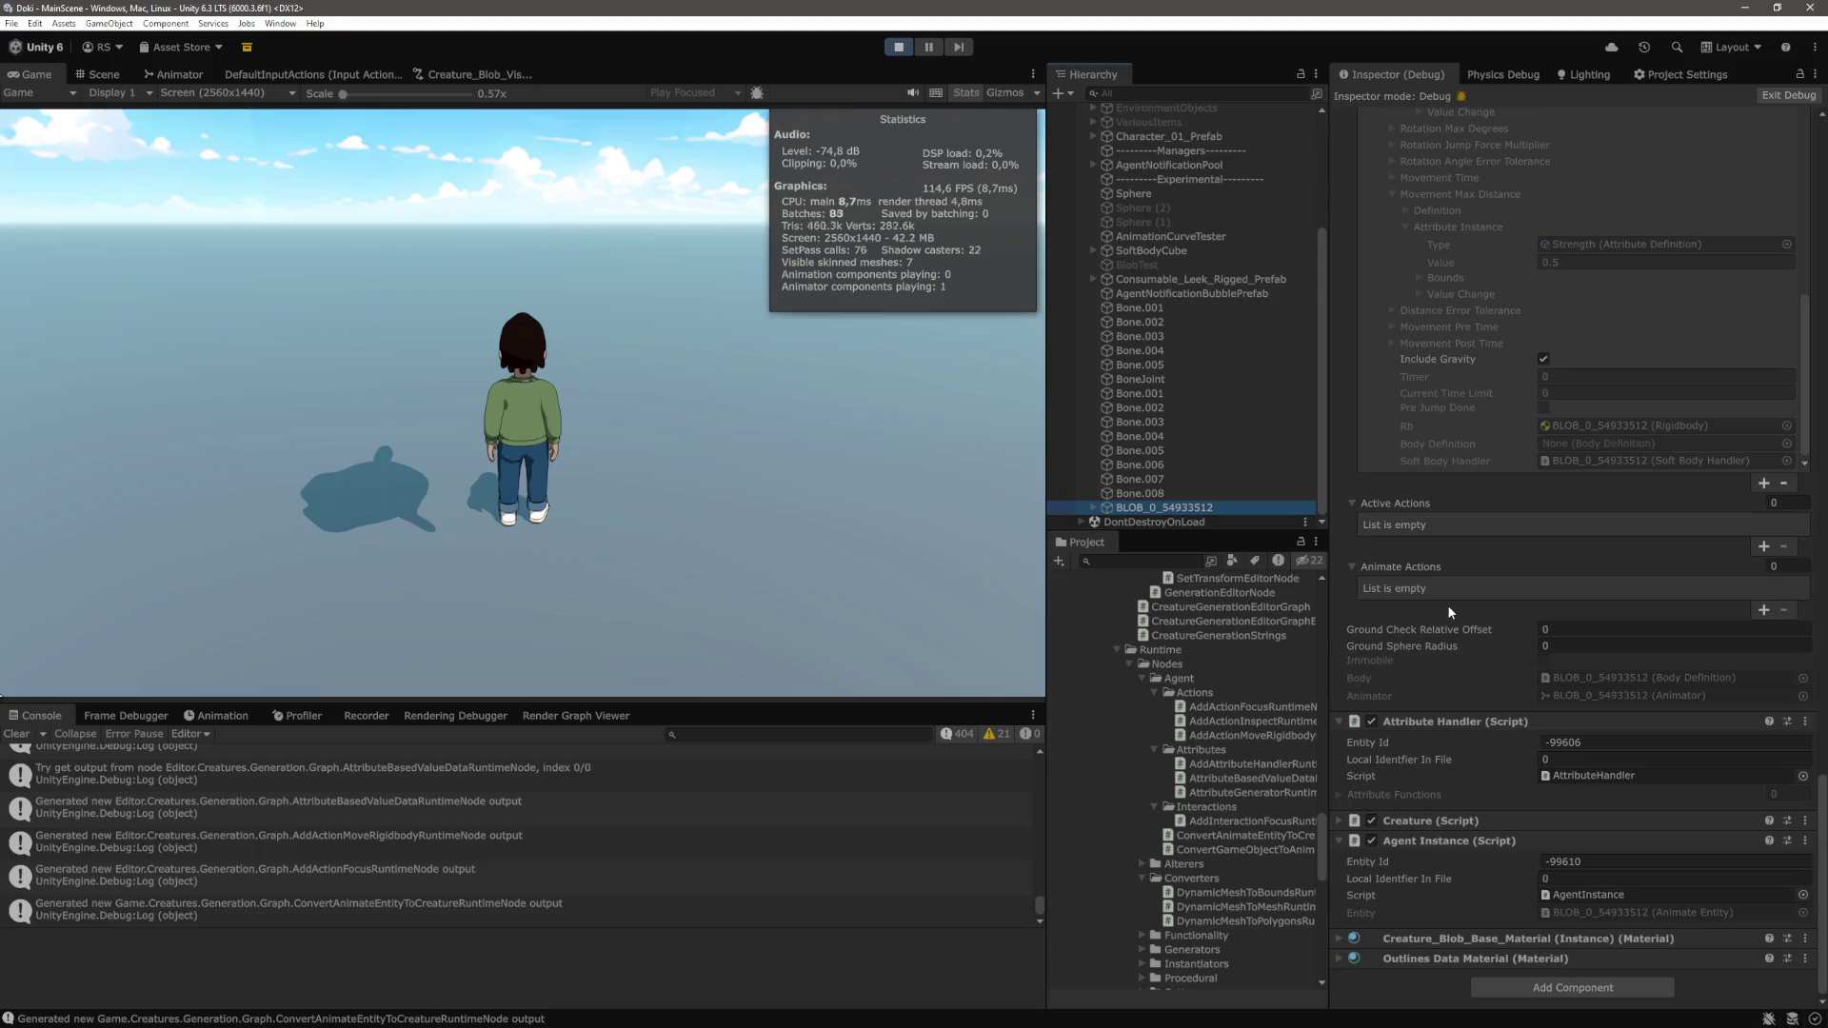
In VS Code, select the AddInteractable method in Entity.cs
click(851, 409)
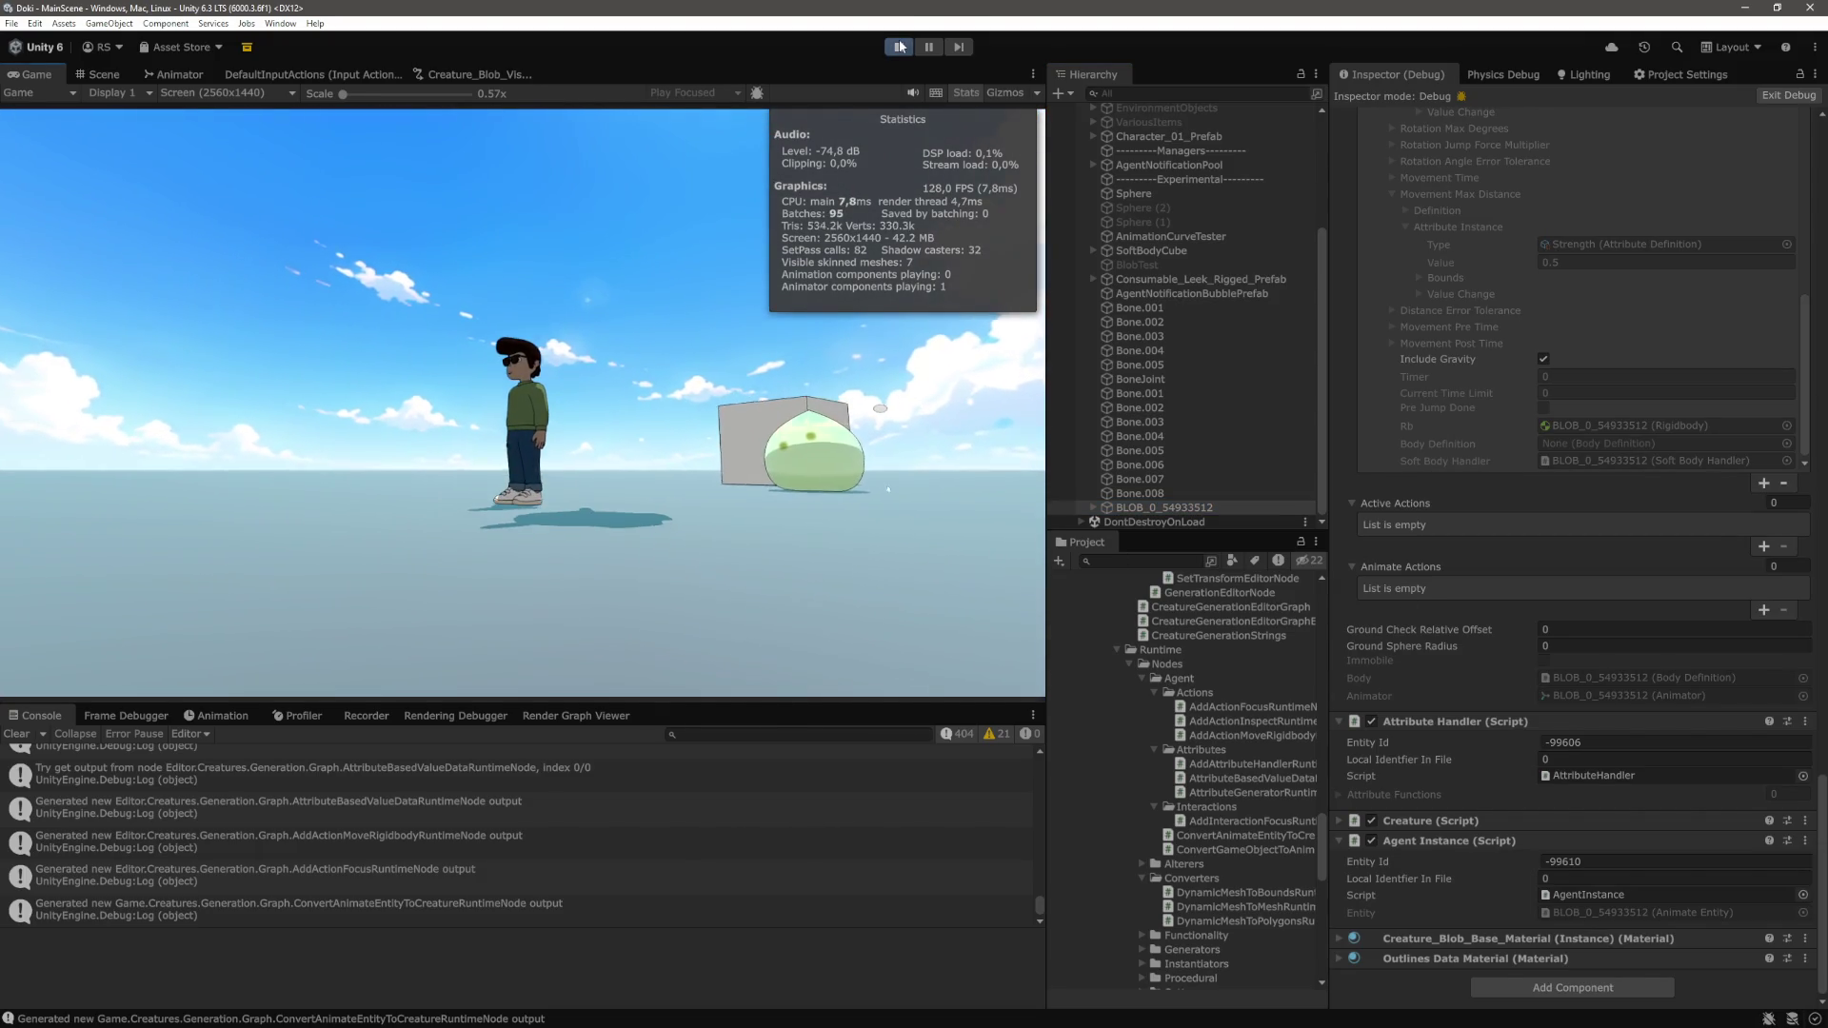
key(alt+Tab)
key(Down)
mouse_move(422, 533)
mouse_down()
mouse_move(211, 515)
mouse_move(142, 476)
mouse_up()
Open AddInteractionFocusRuntimeNode.cs and highlight every use of animateEntity
click(694, 533)
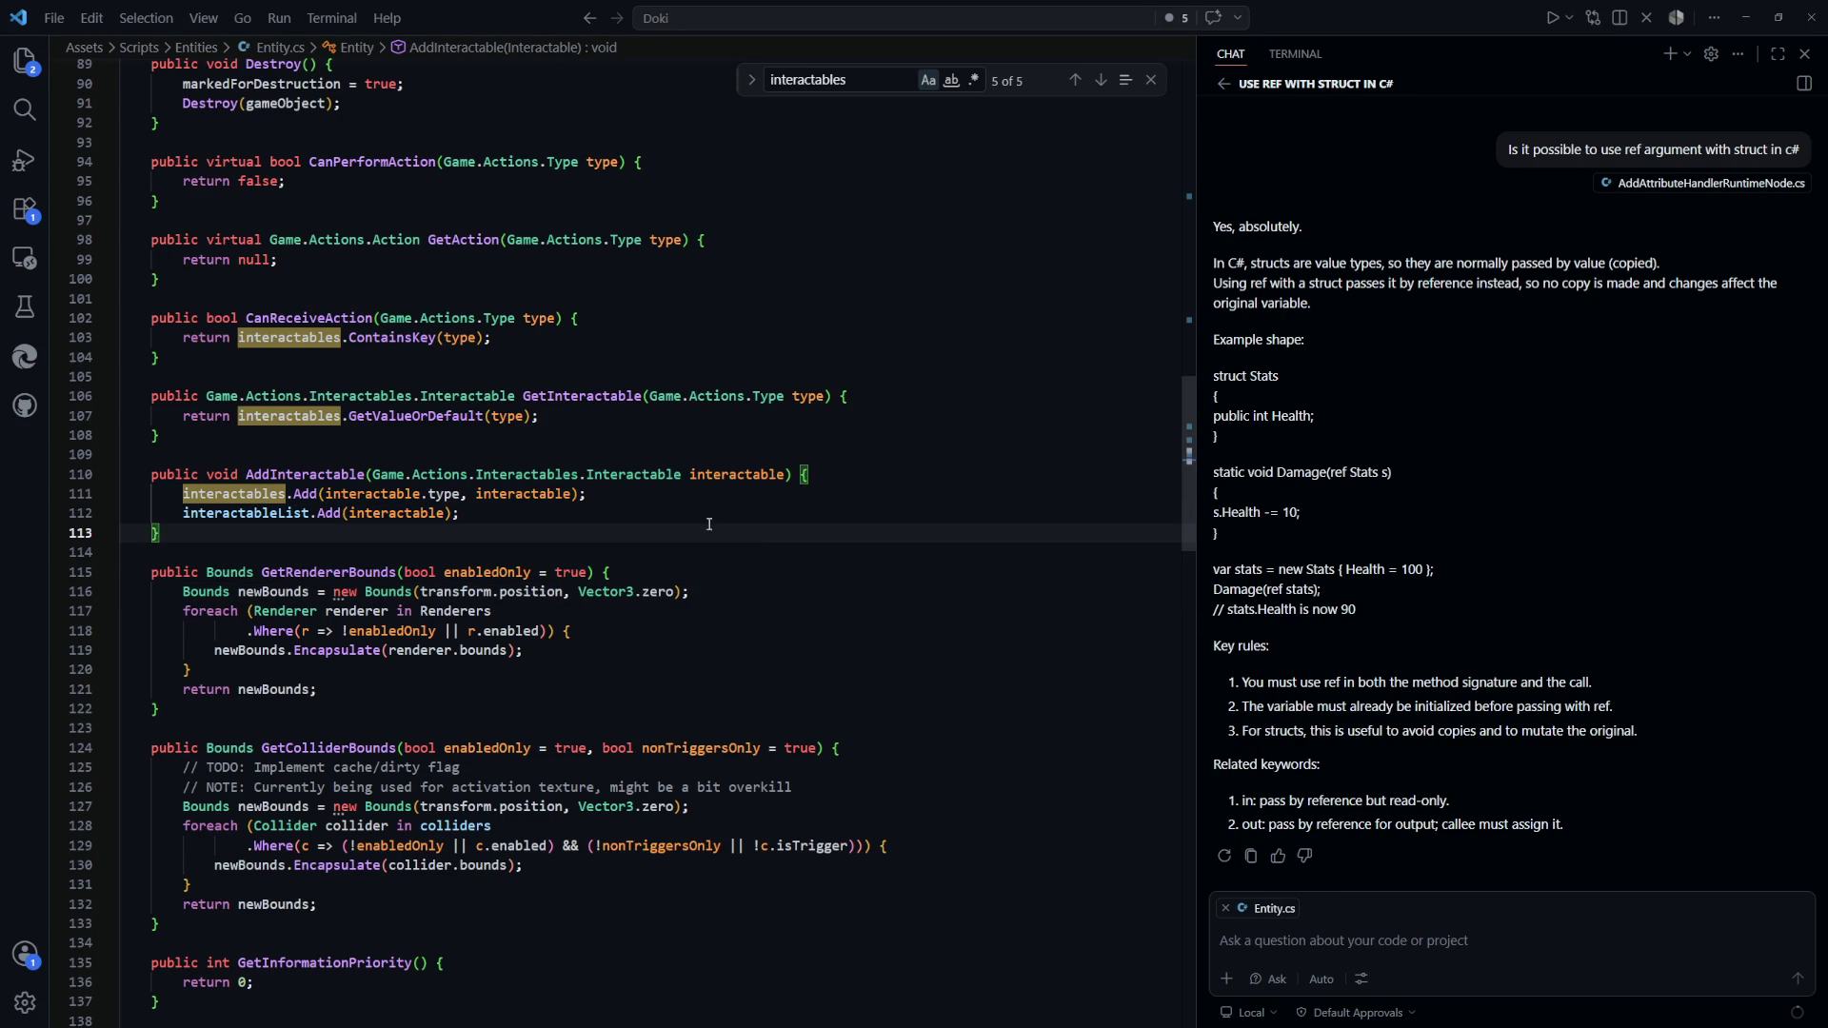
key(ctrl+Tab)
key(ctrl+Tab)
key(ctrl+Tab)
key(ctrl+Tab)
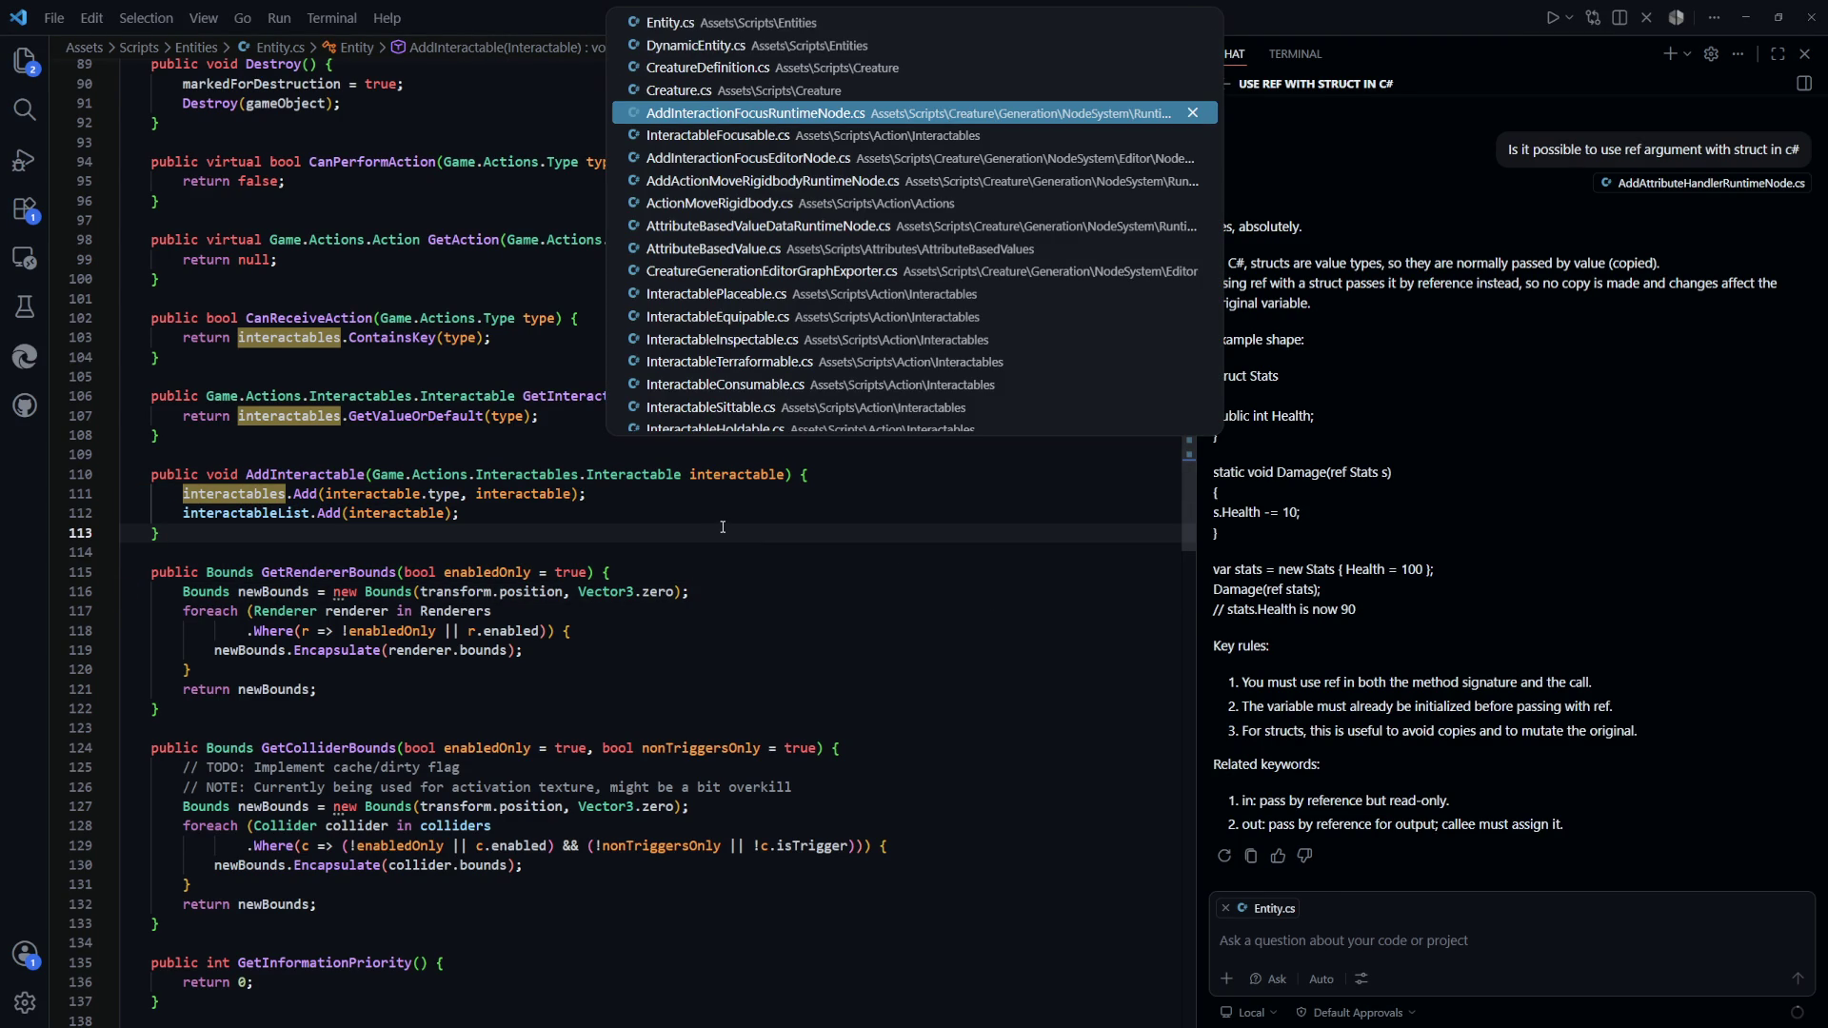
key(Return)
scroll(719, 598, down, 5)
click(446, 723)
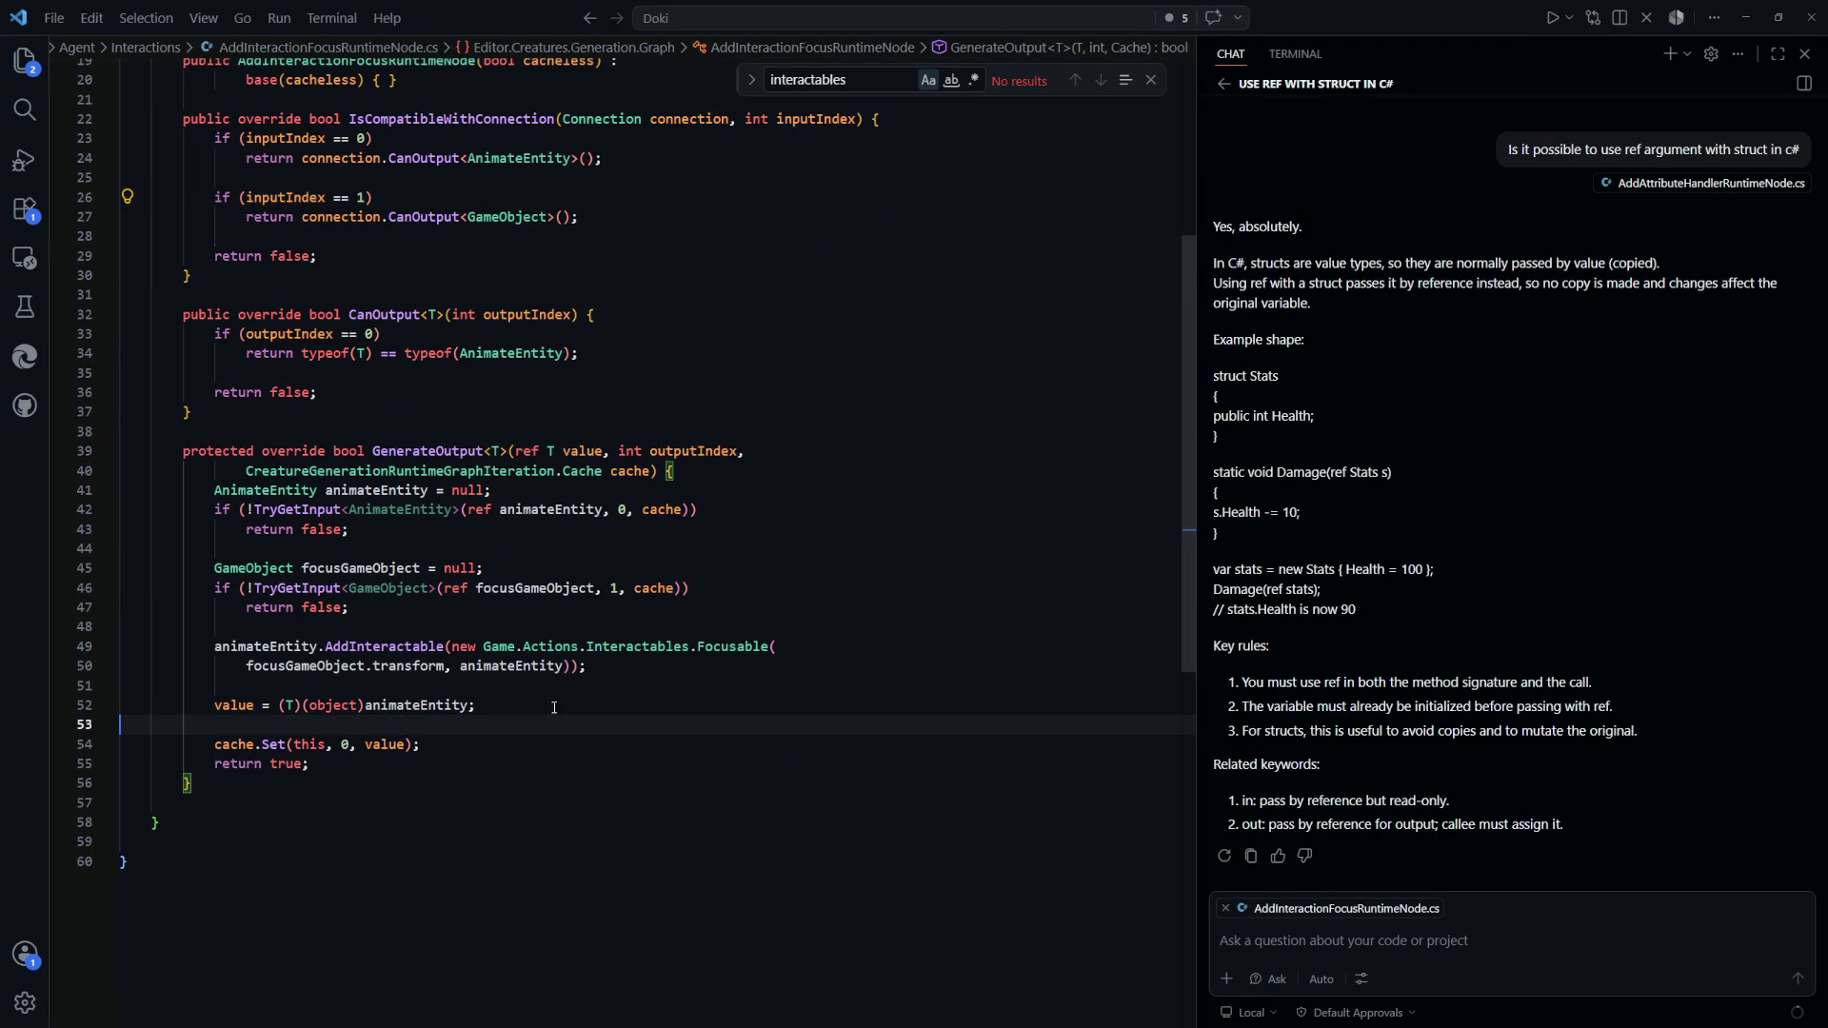
scroll(446, 548, down, 1)
click(429, 418)
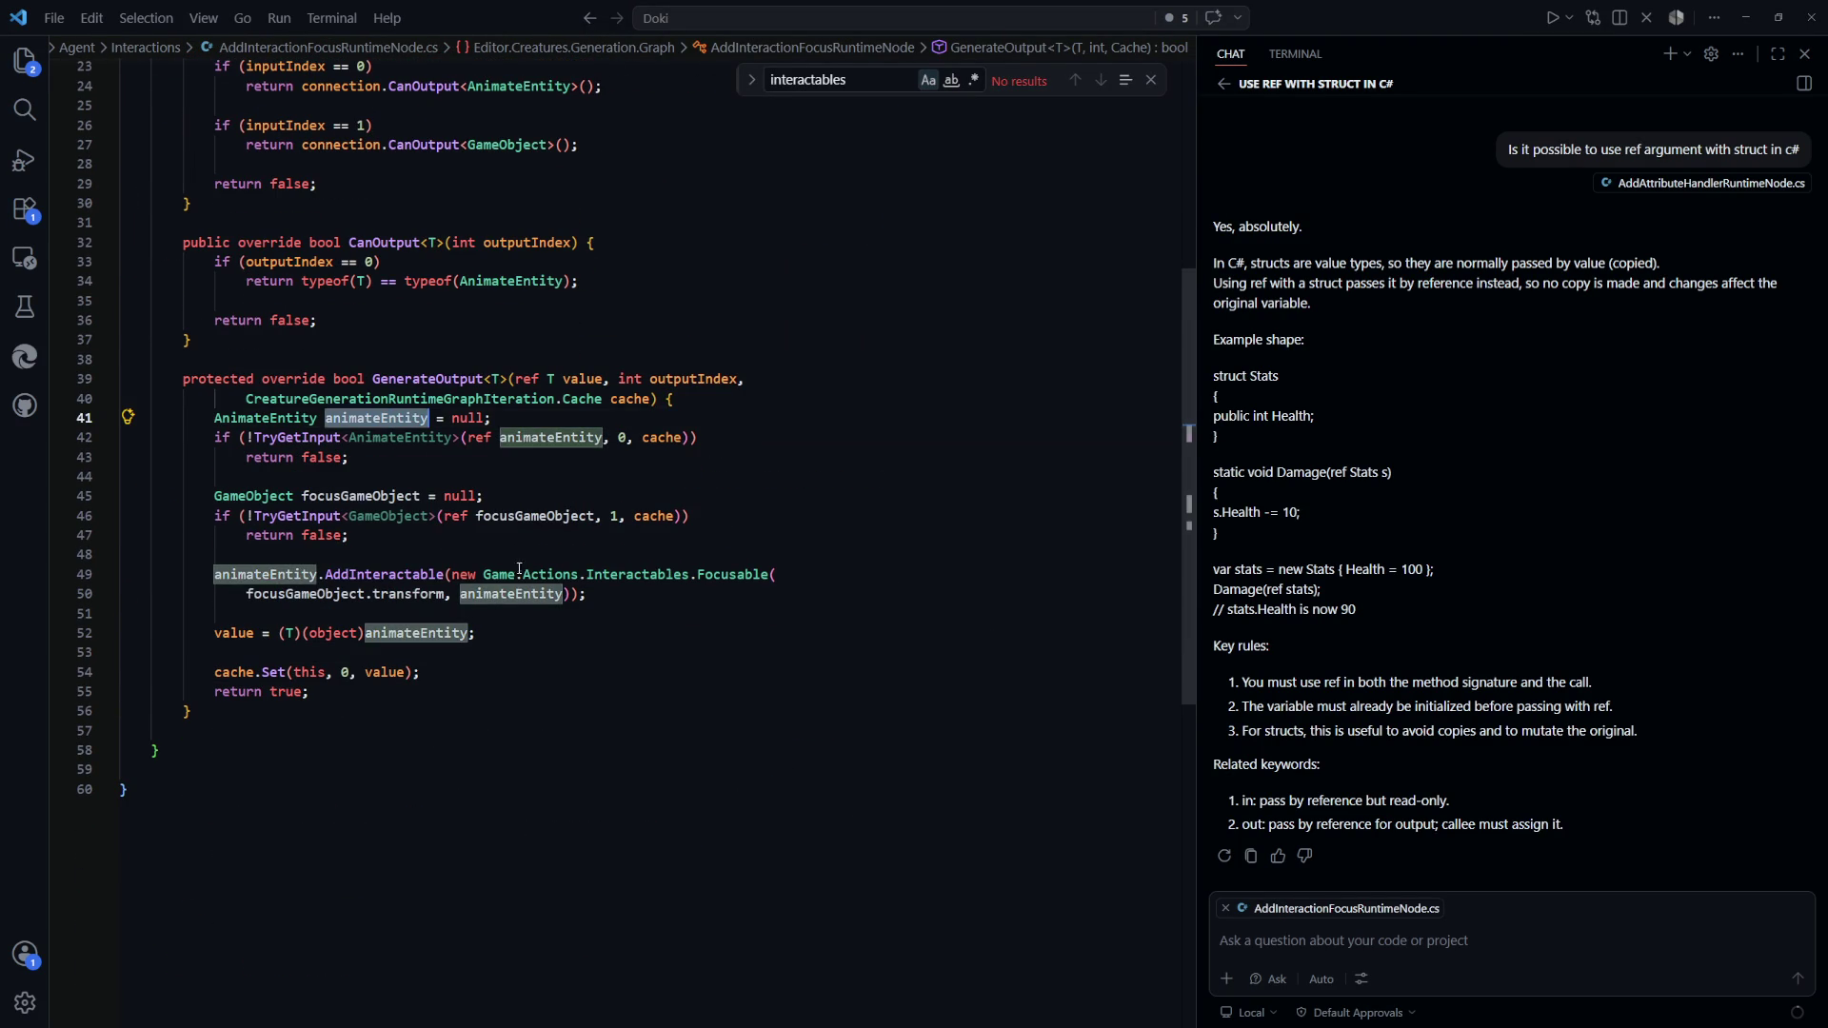
scroll(573, 562, down, 1)
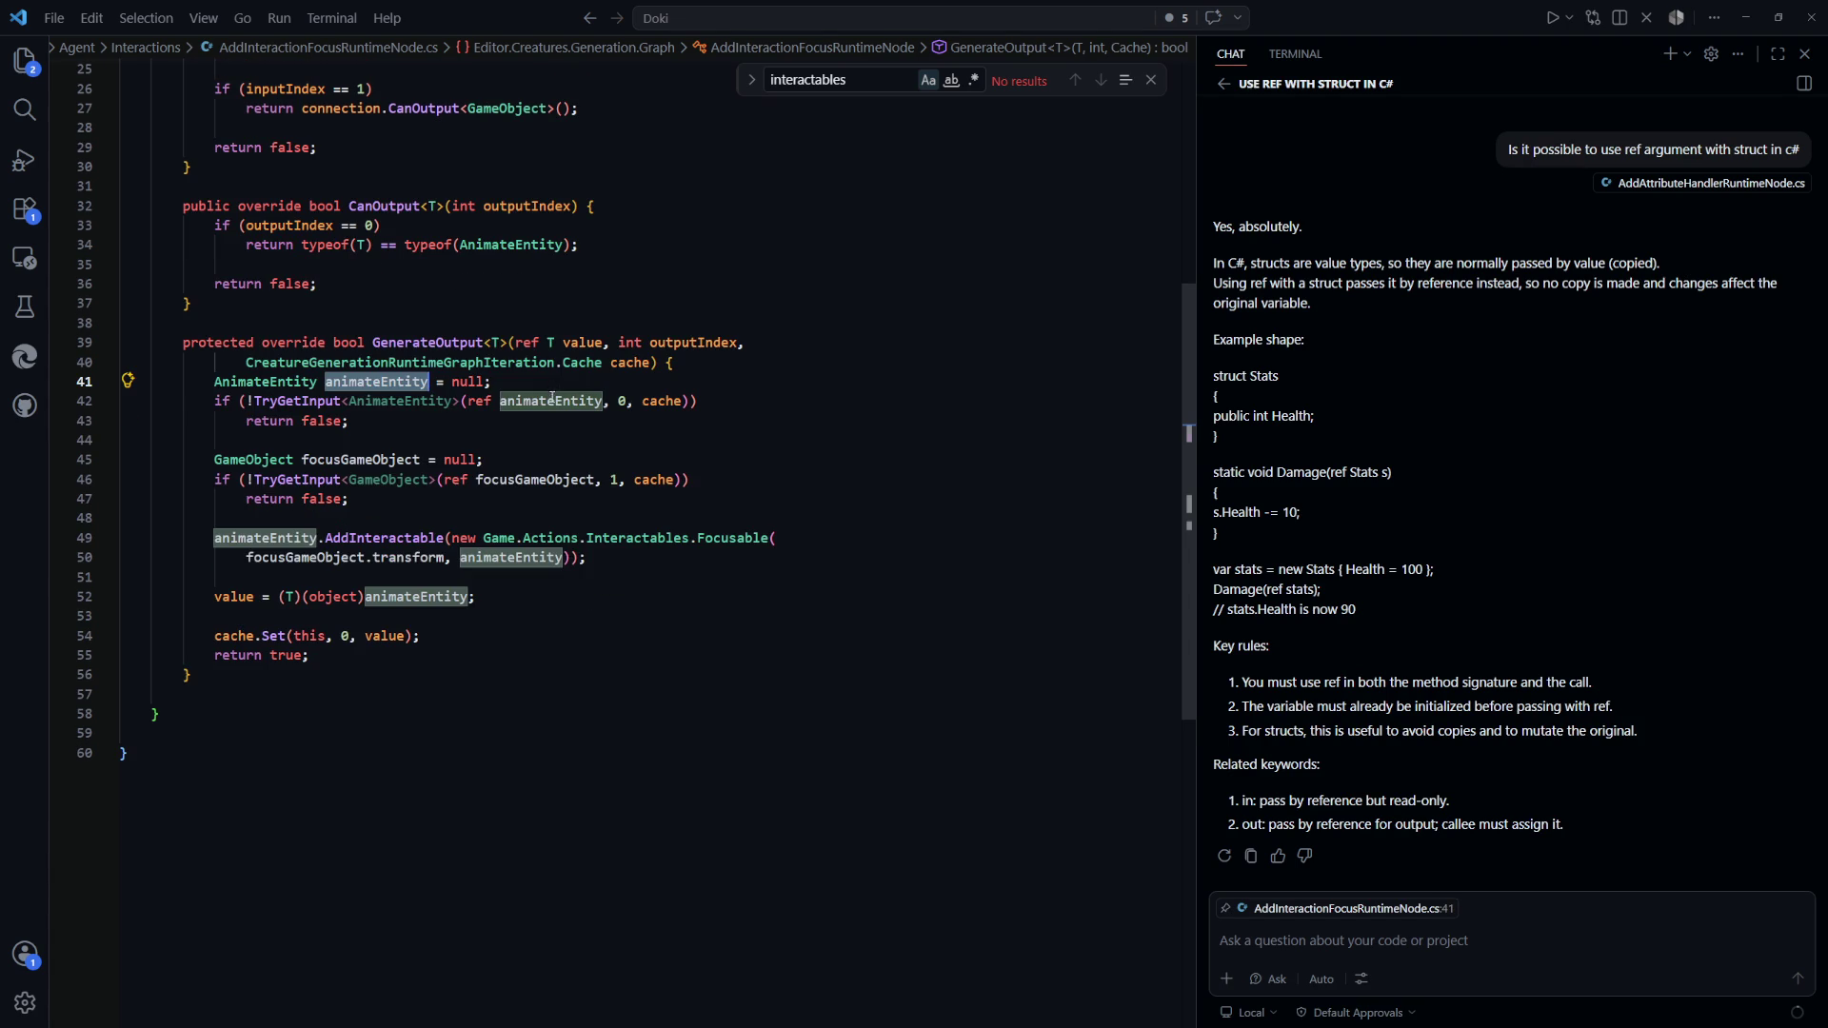
scroll(703, 515, up, 3)
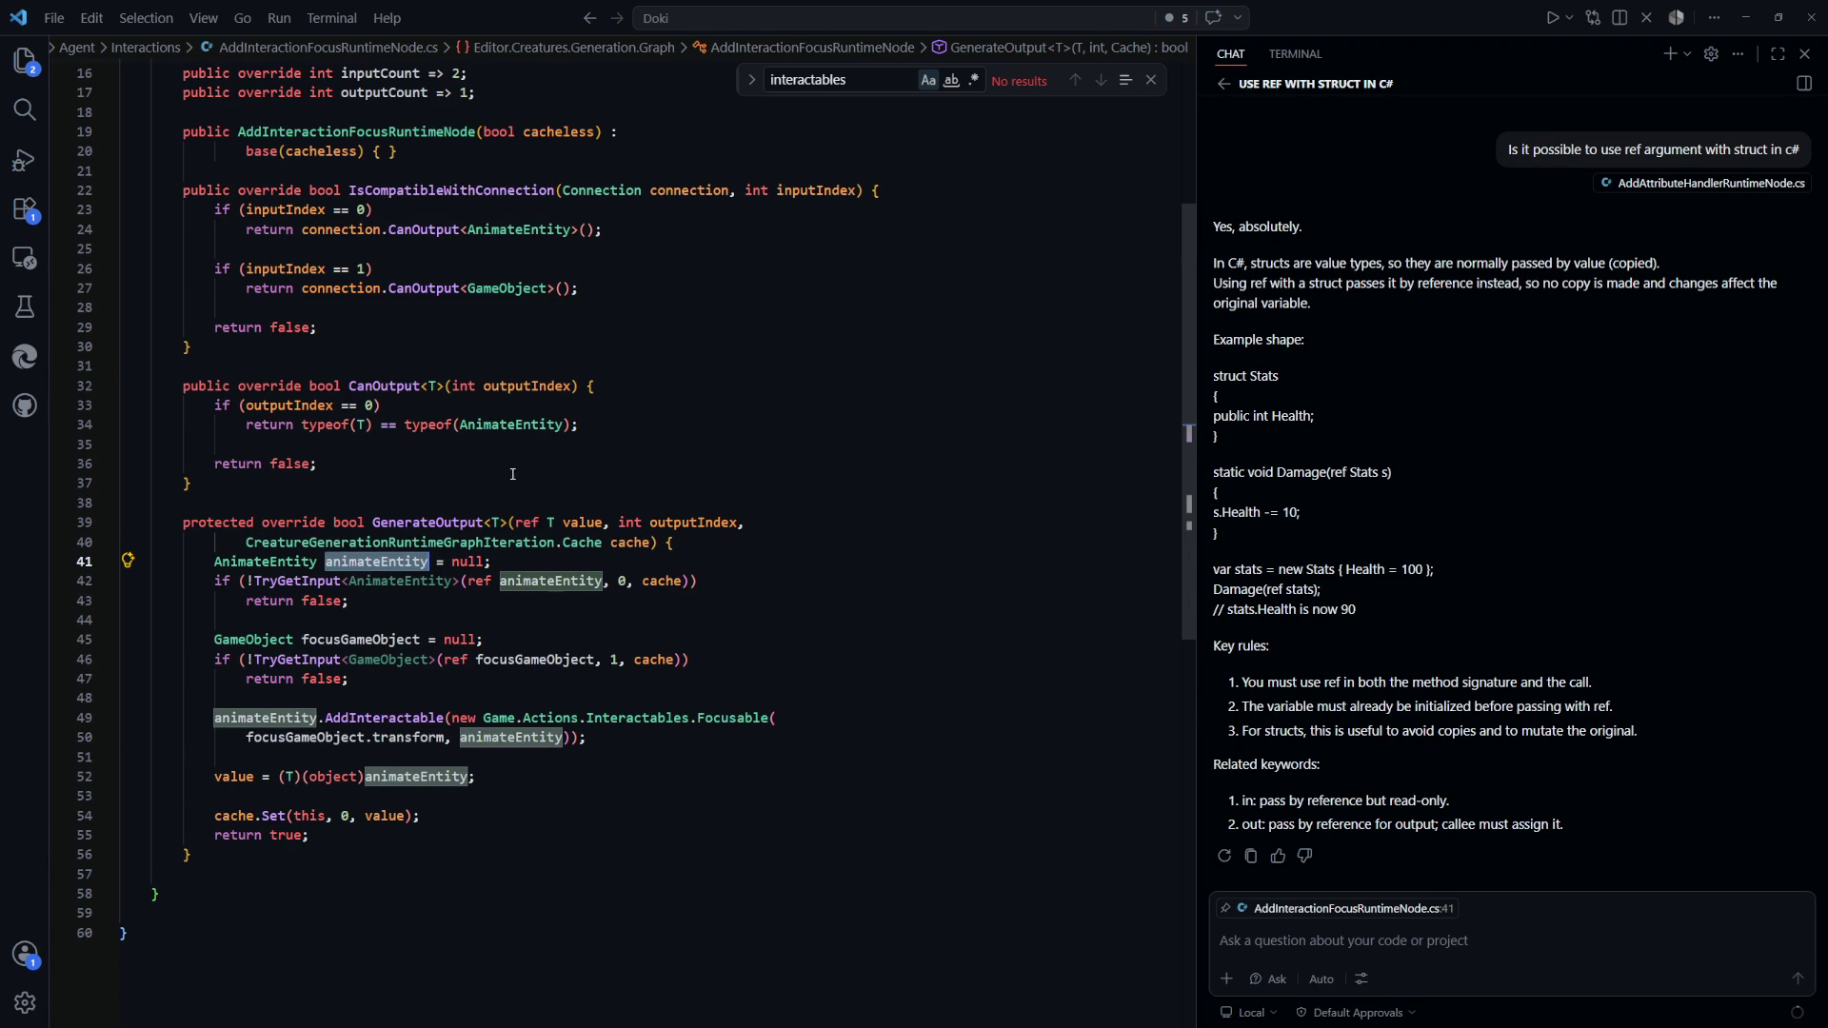
scroll(572, 583, down, 3)
Jump to the AddInteractable definition, then return to its call in the focus node
double_click(385, 538)
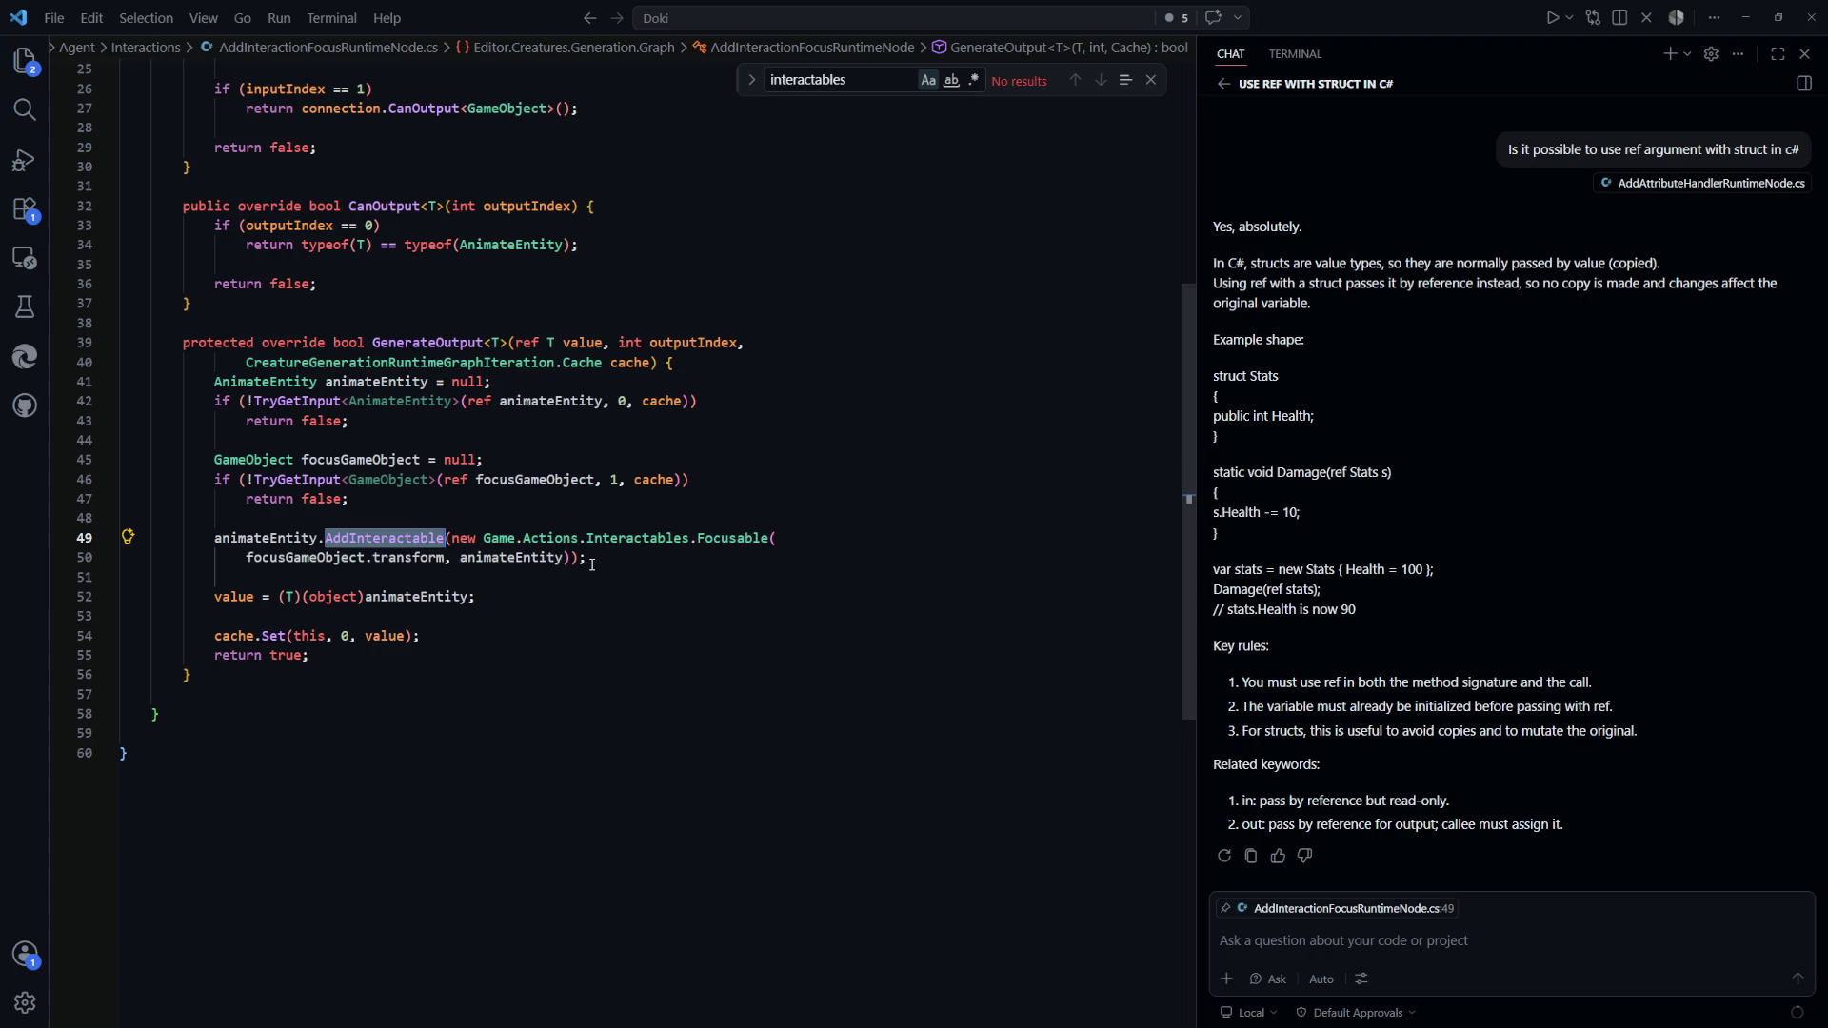
key(F12)
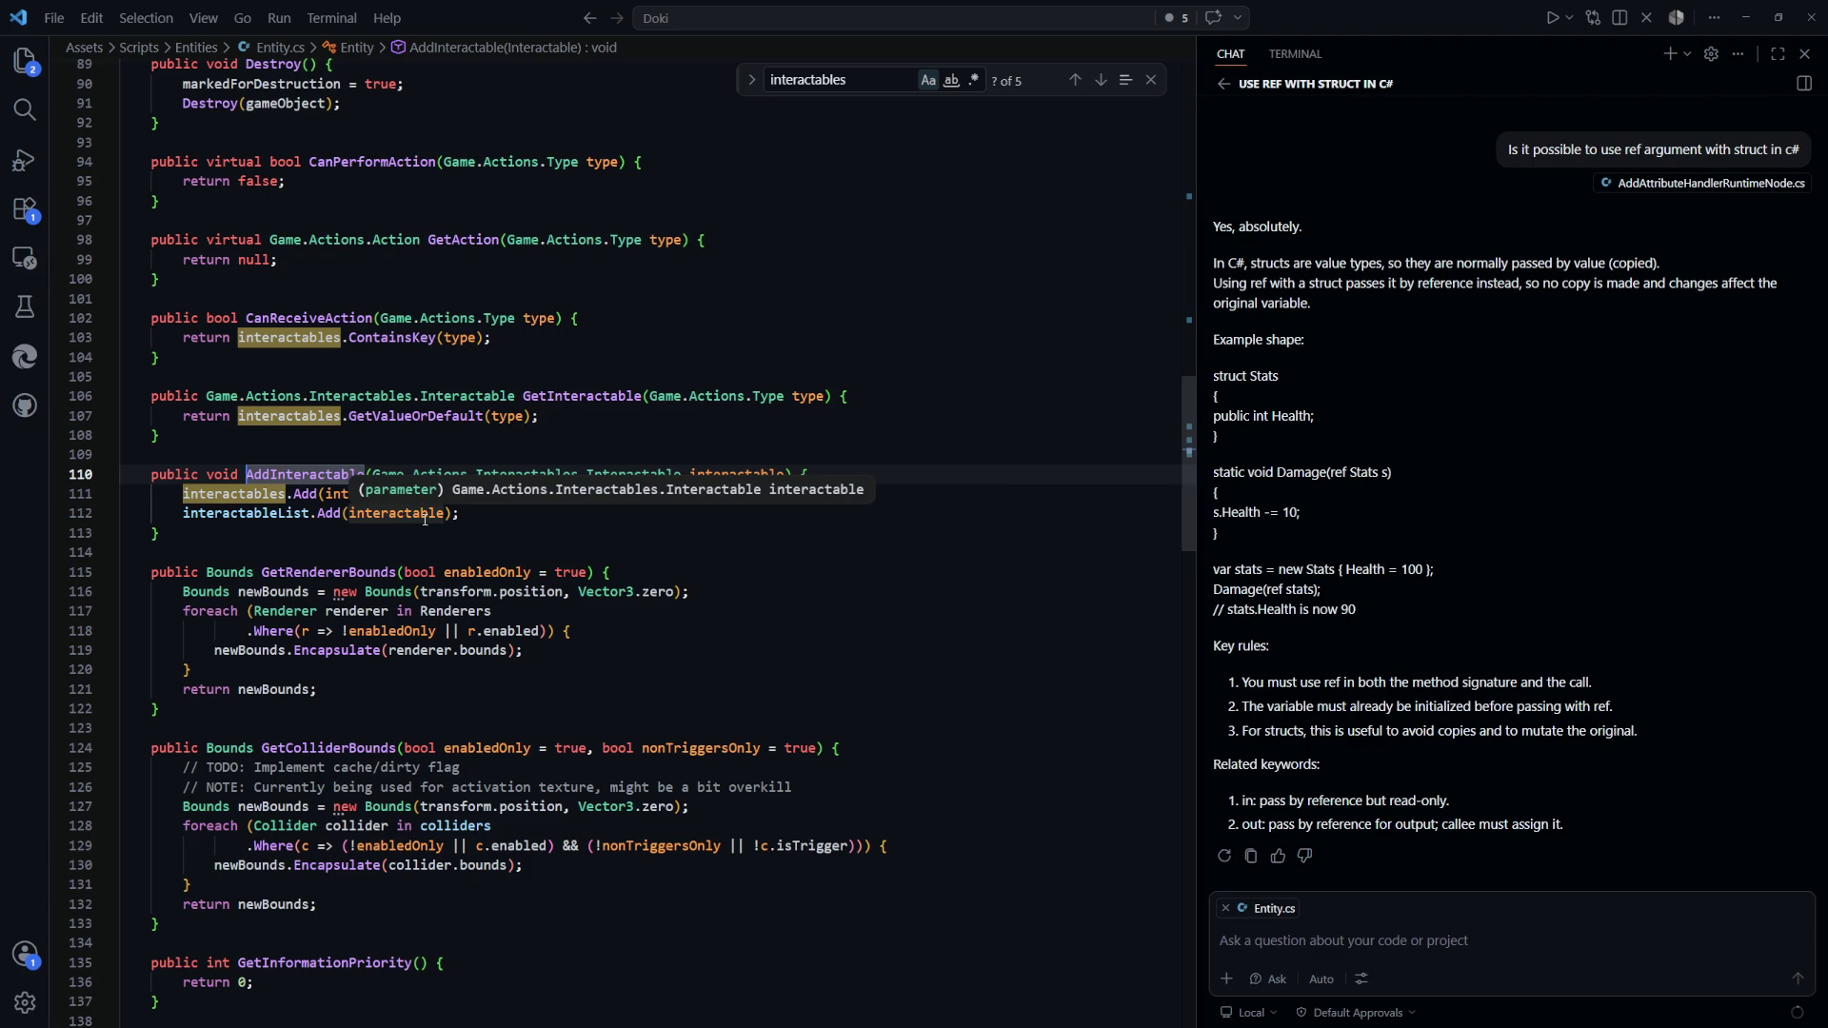
key(shift+F12)
key(Return)
click(590, 562)
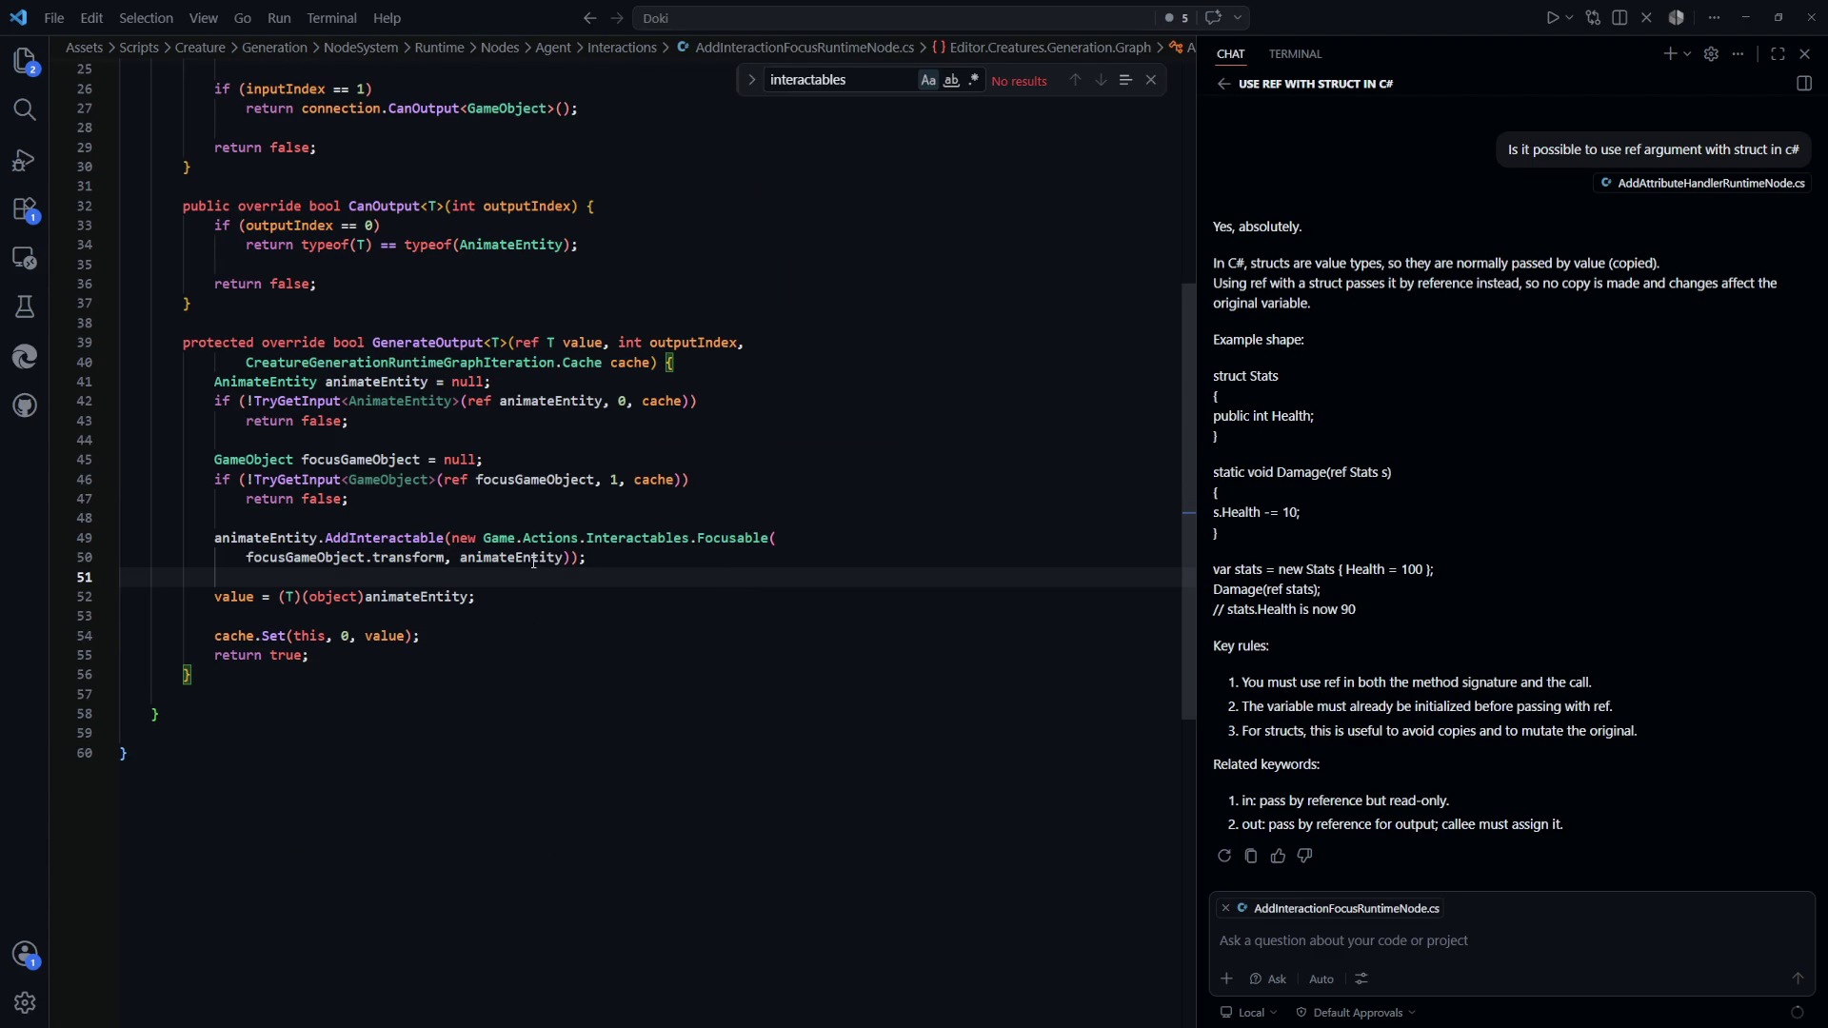
click(485, 560)
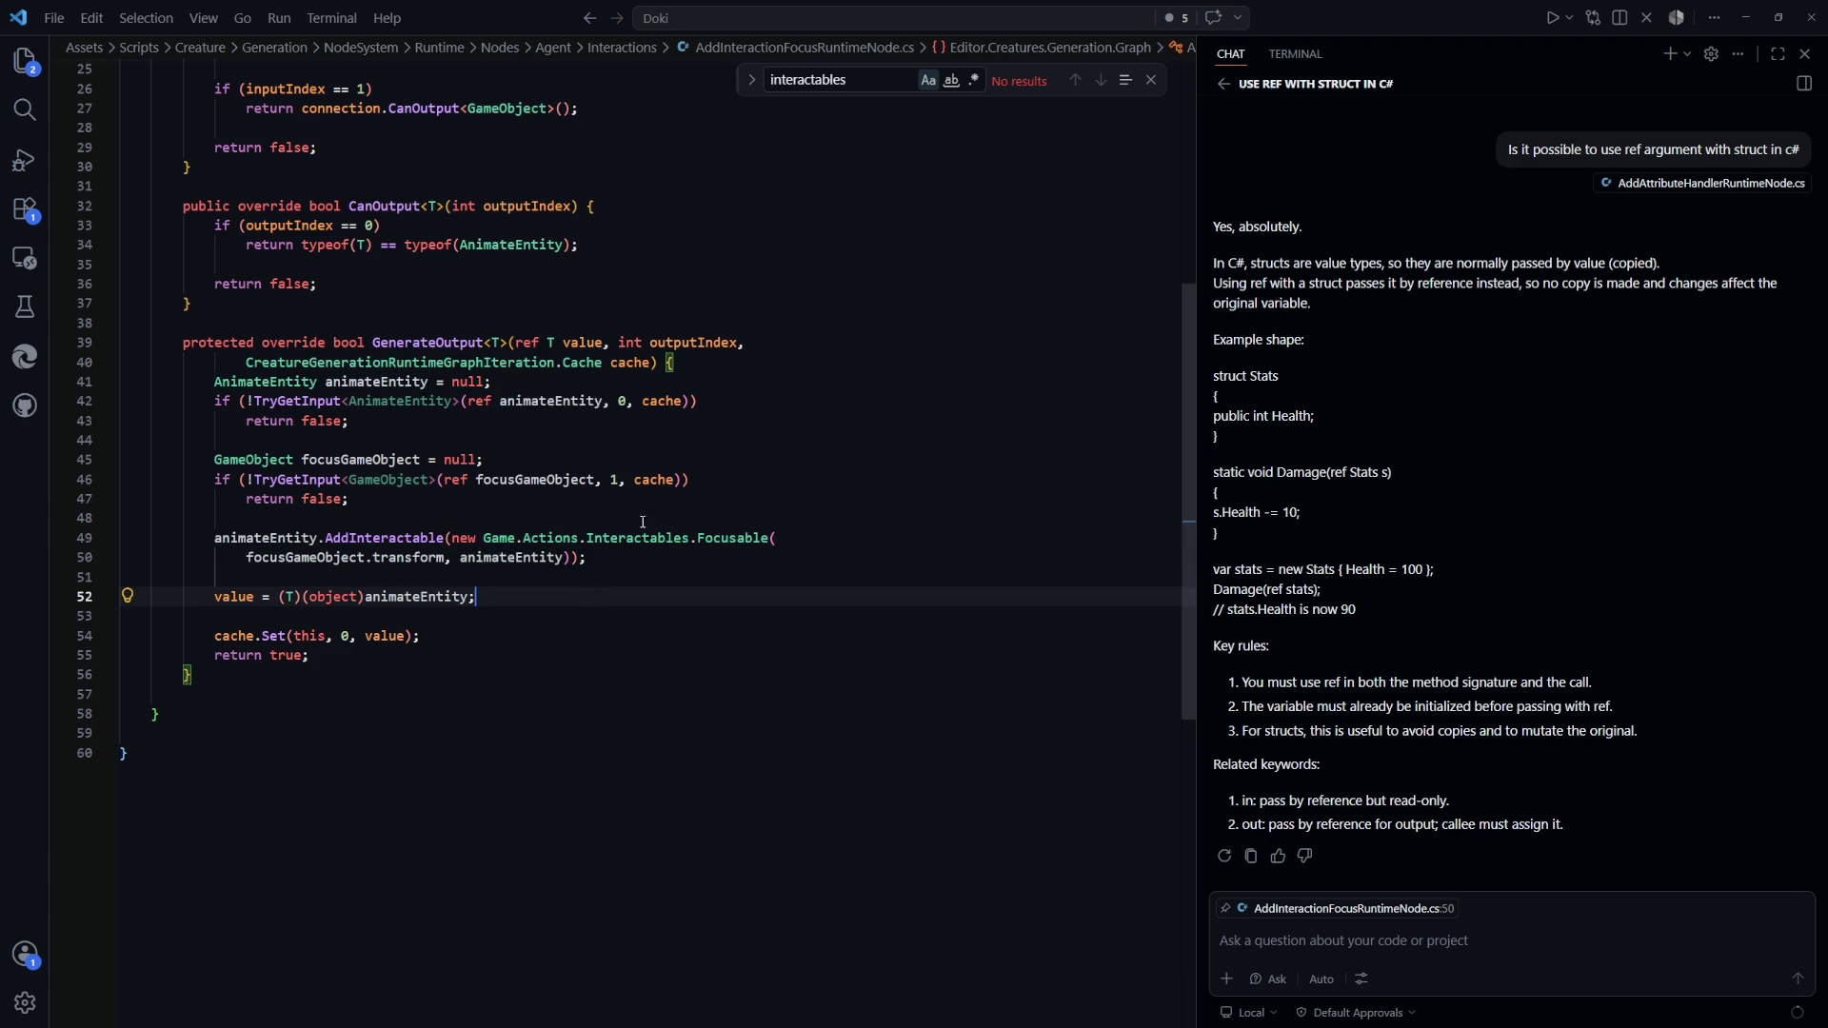
Go to the Focusable constructor in InteractableFocusable.cs and place the caret on its base call
click(728, 538)
key(F12)
click(914, 380)
click(731, 324)
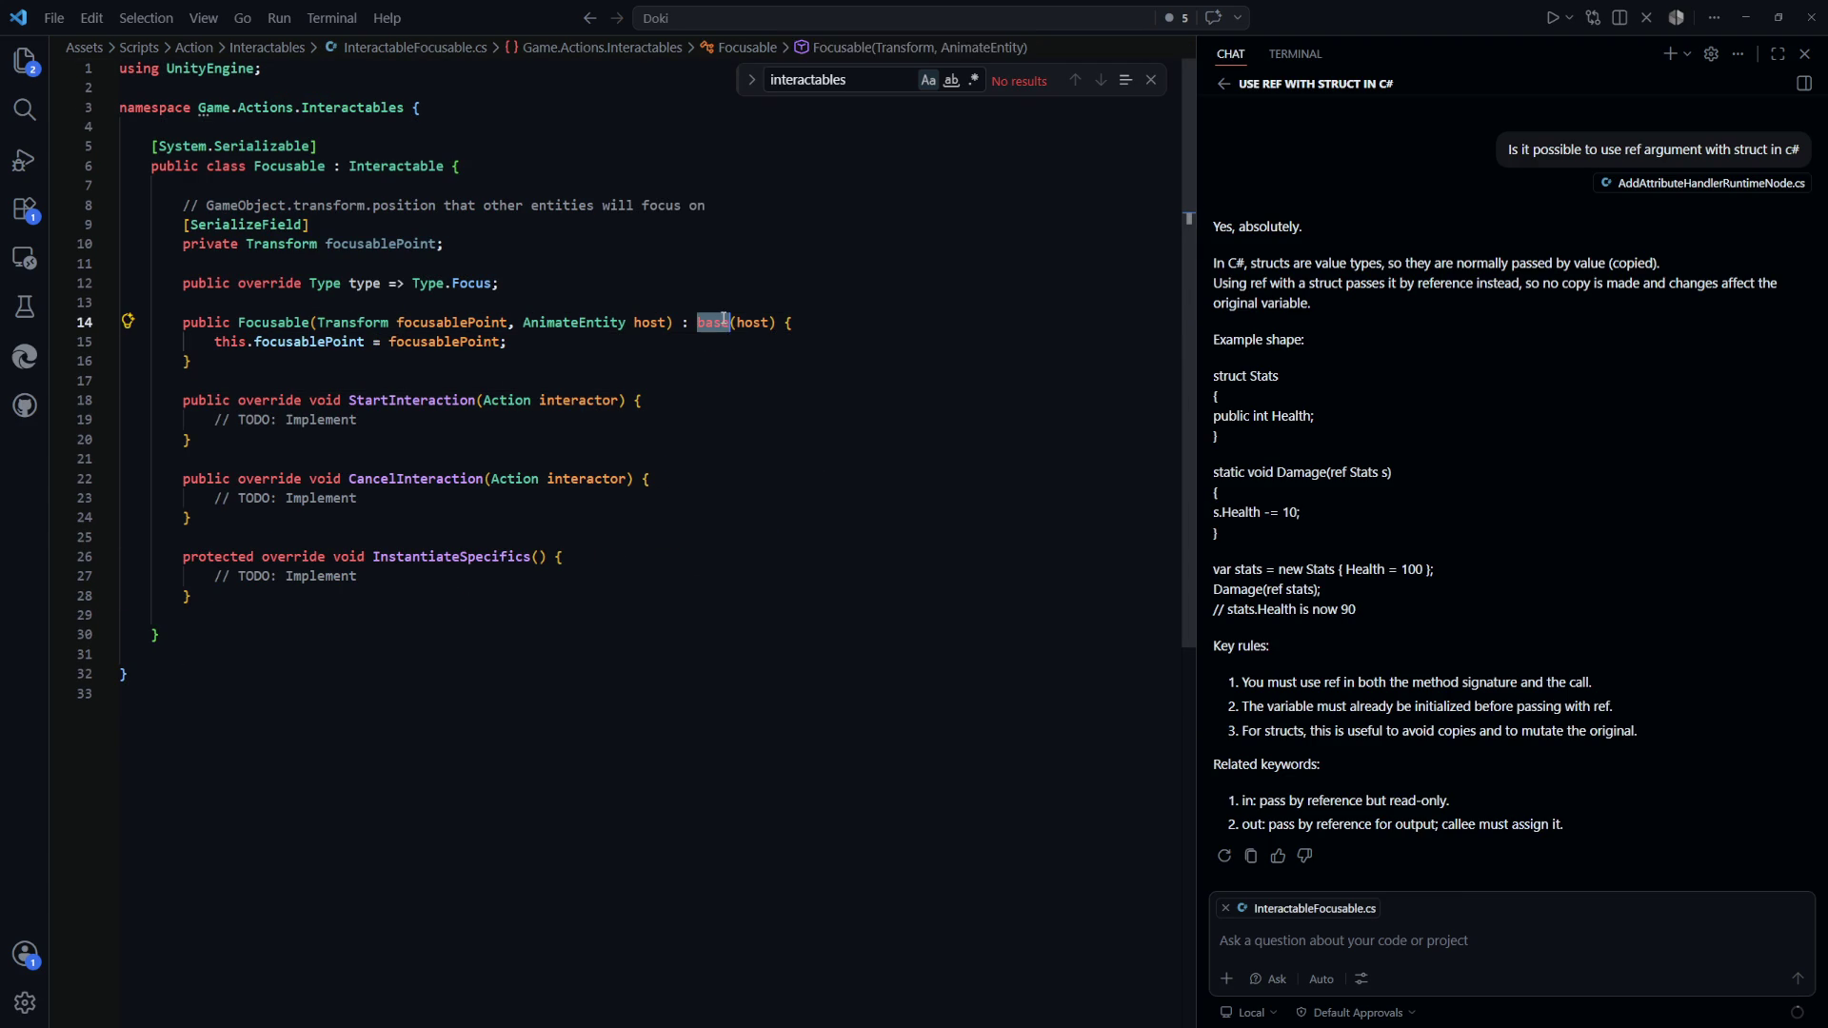
Open the base Interactable constructor in Interactable.cs and select it
key(F12)
click(353, 449)
drag(352, 449, 213, 419)
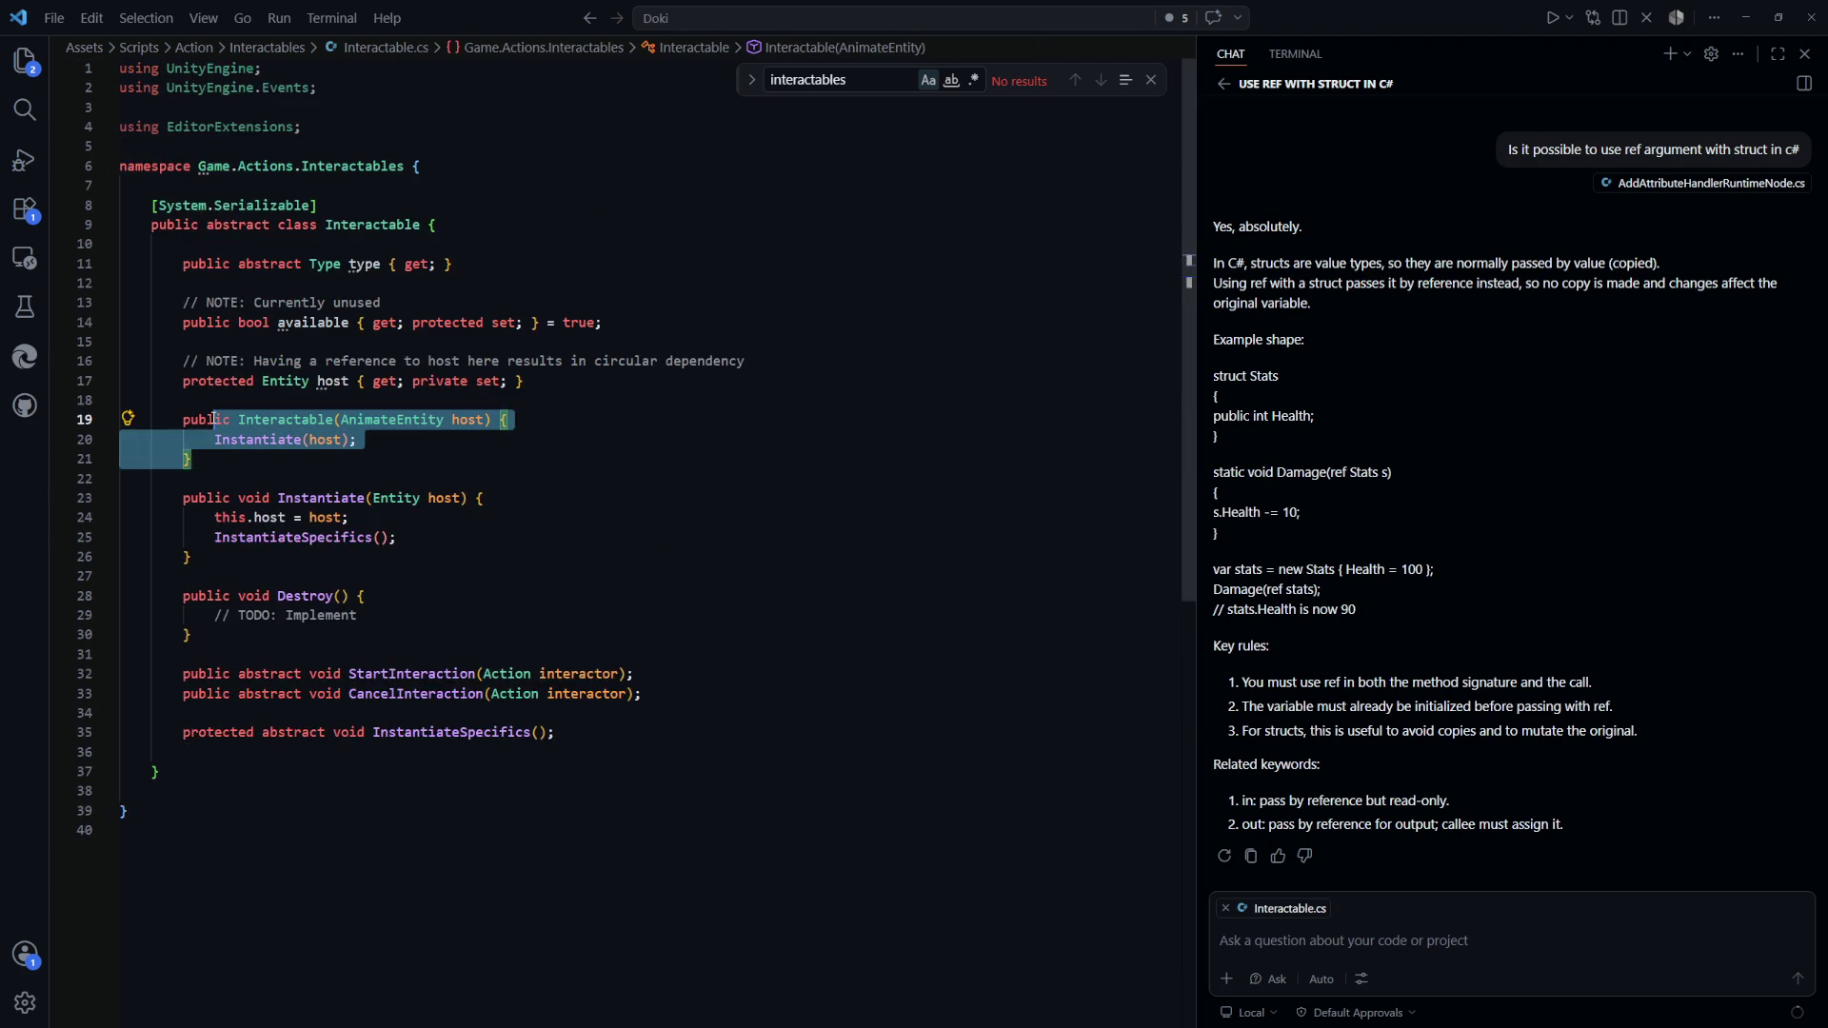
click(555, 458)
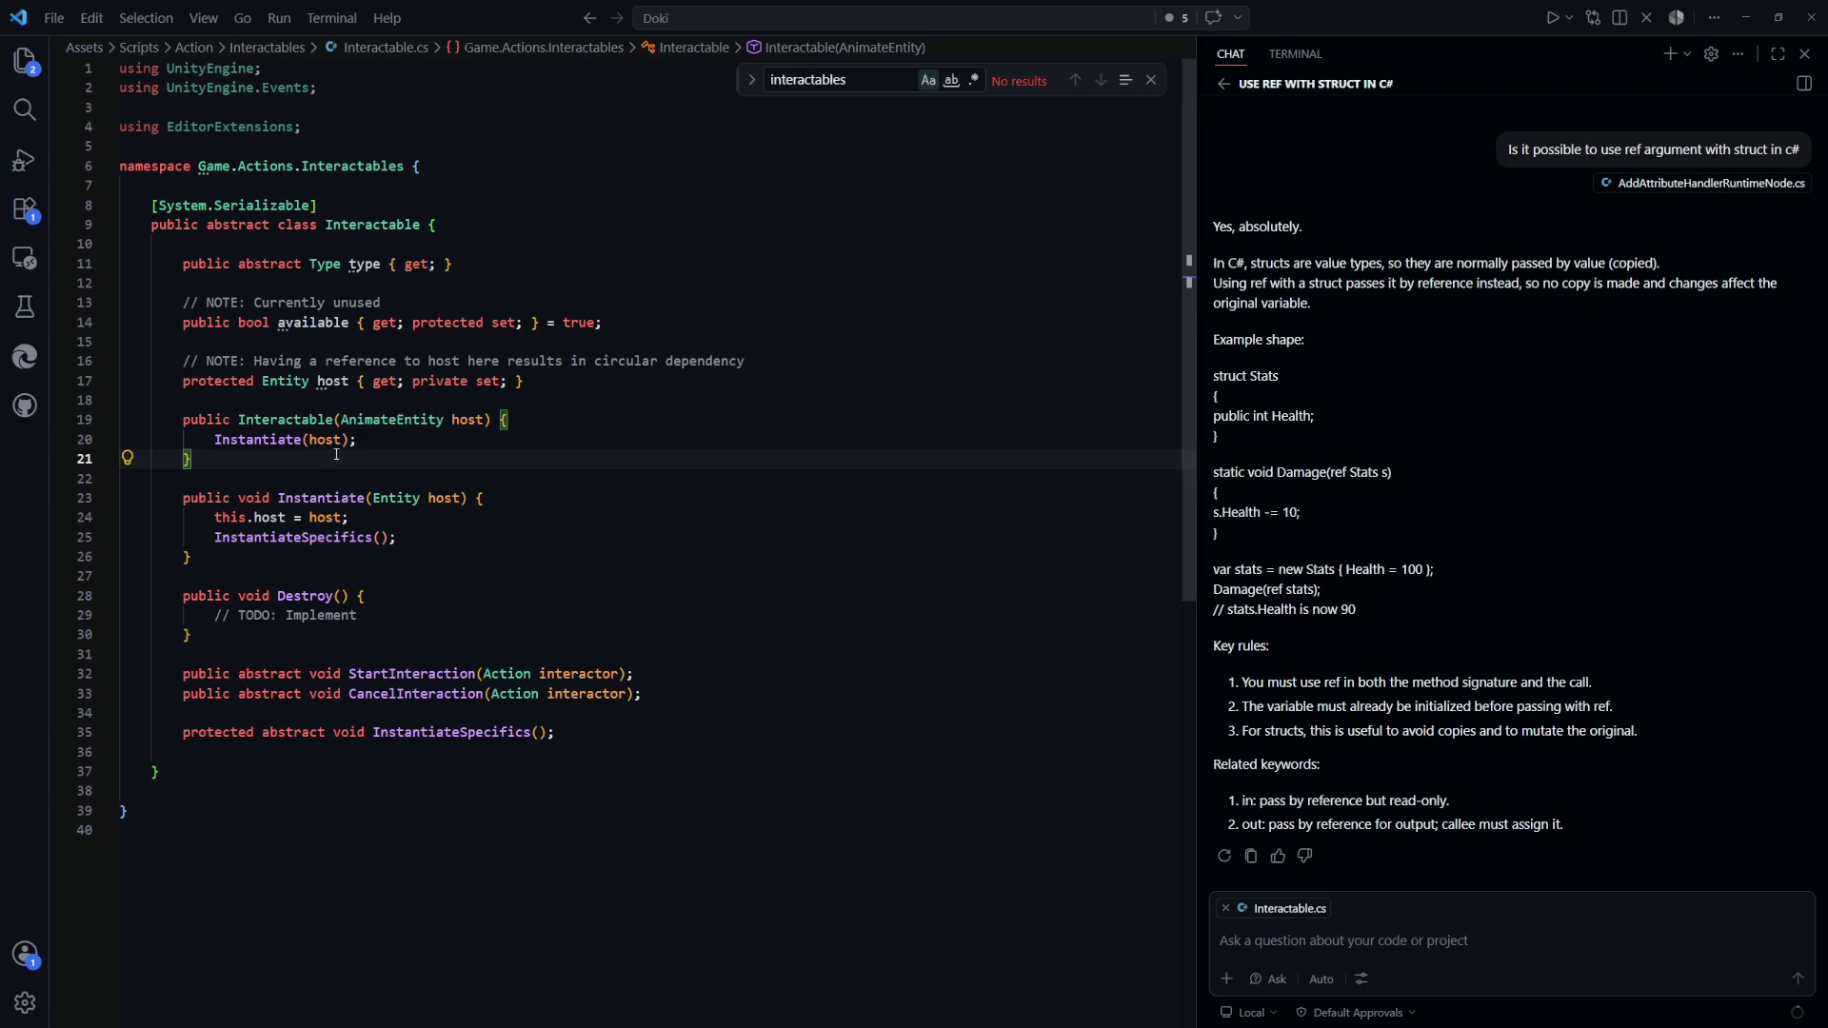
drag(336, 454, 267, 402)
click(677, 459)
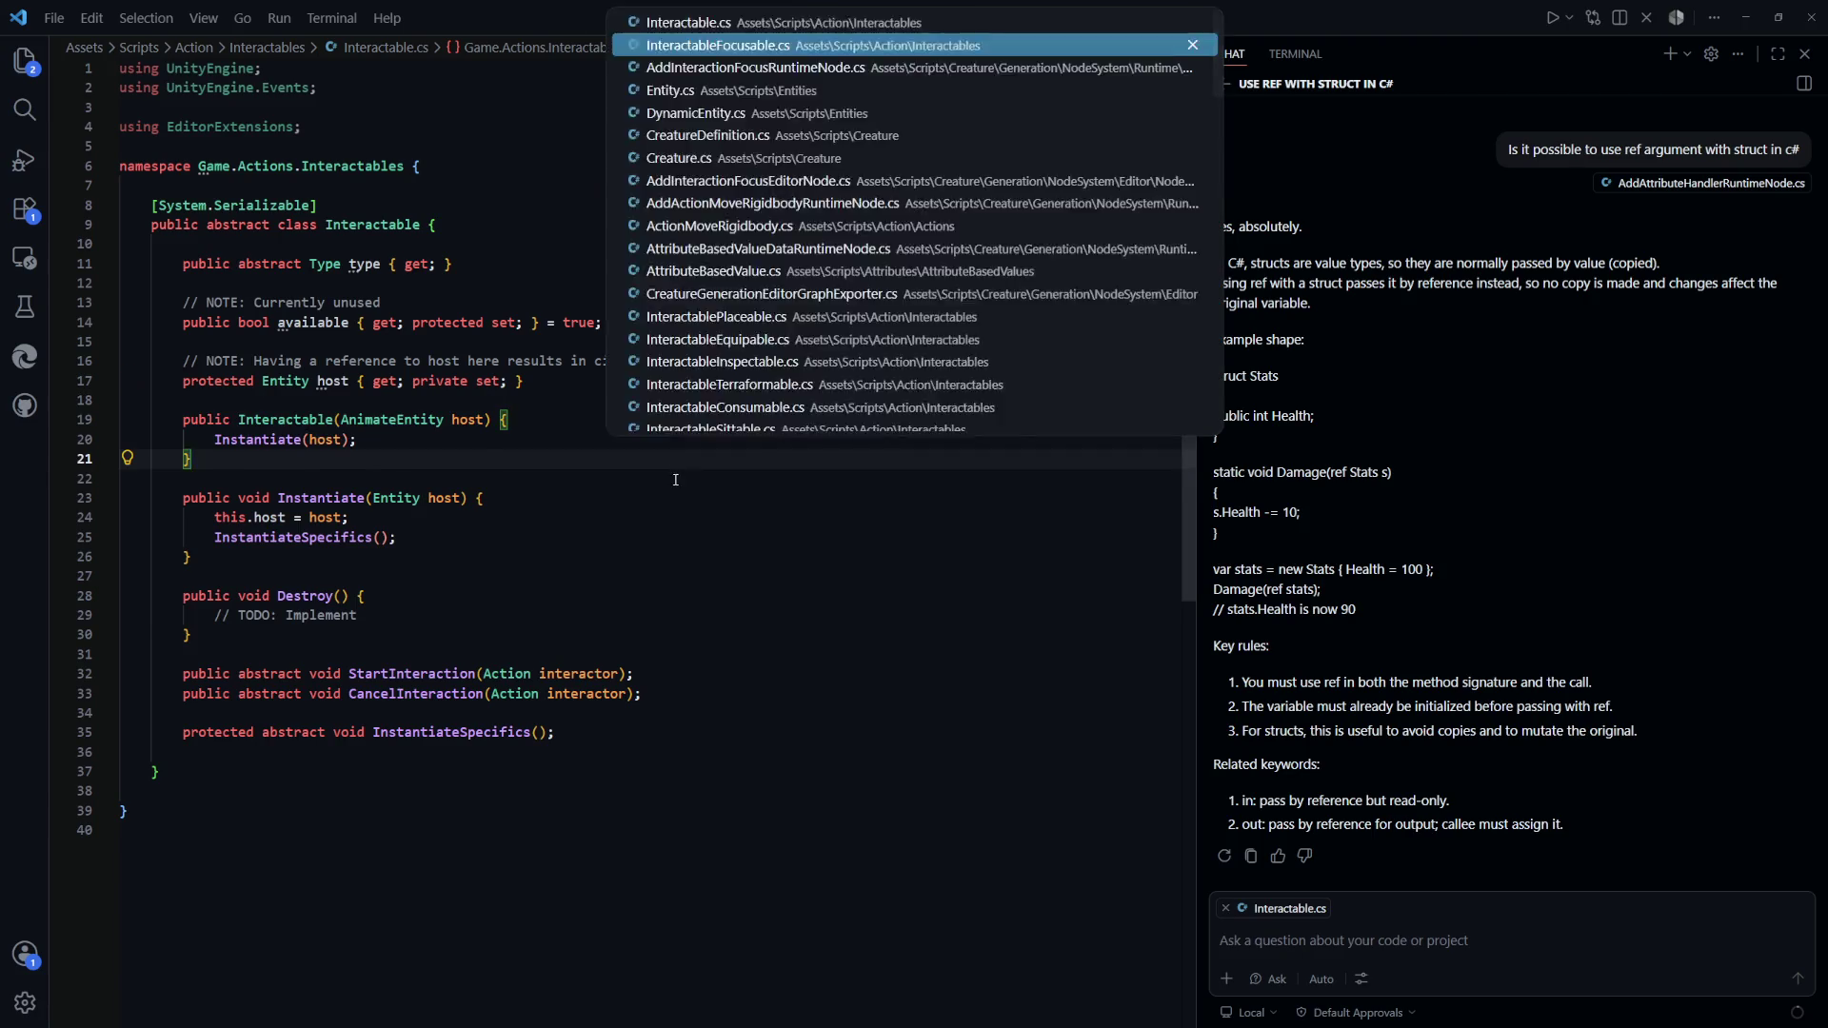
Check the focusablePoint field in InteractableFocusable.cs, then return to AddInteractionFocusRuntimeNode.cs
key(ctrl+Tab)
click(609, 459)
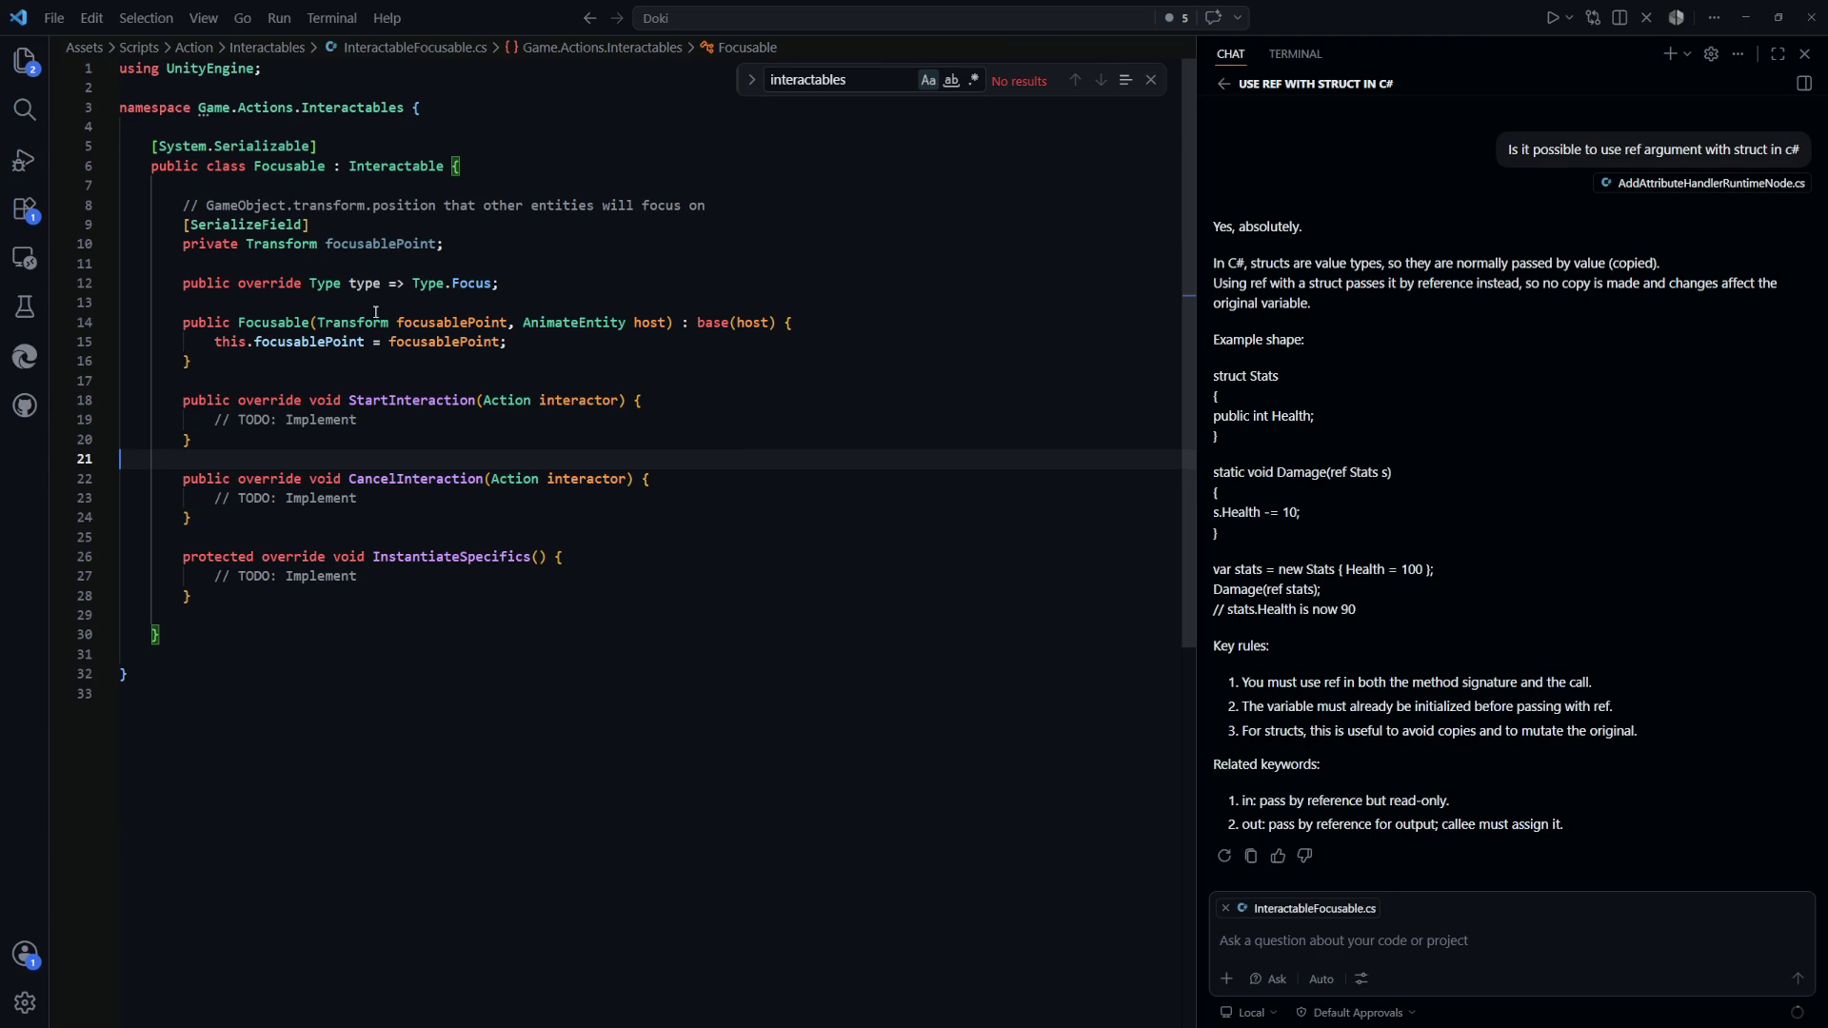
drag(444, 244, 372, 244)
click(284, 244)
key(ctrl+Tab)
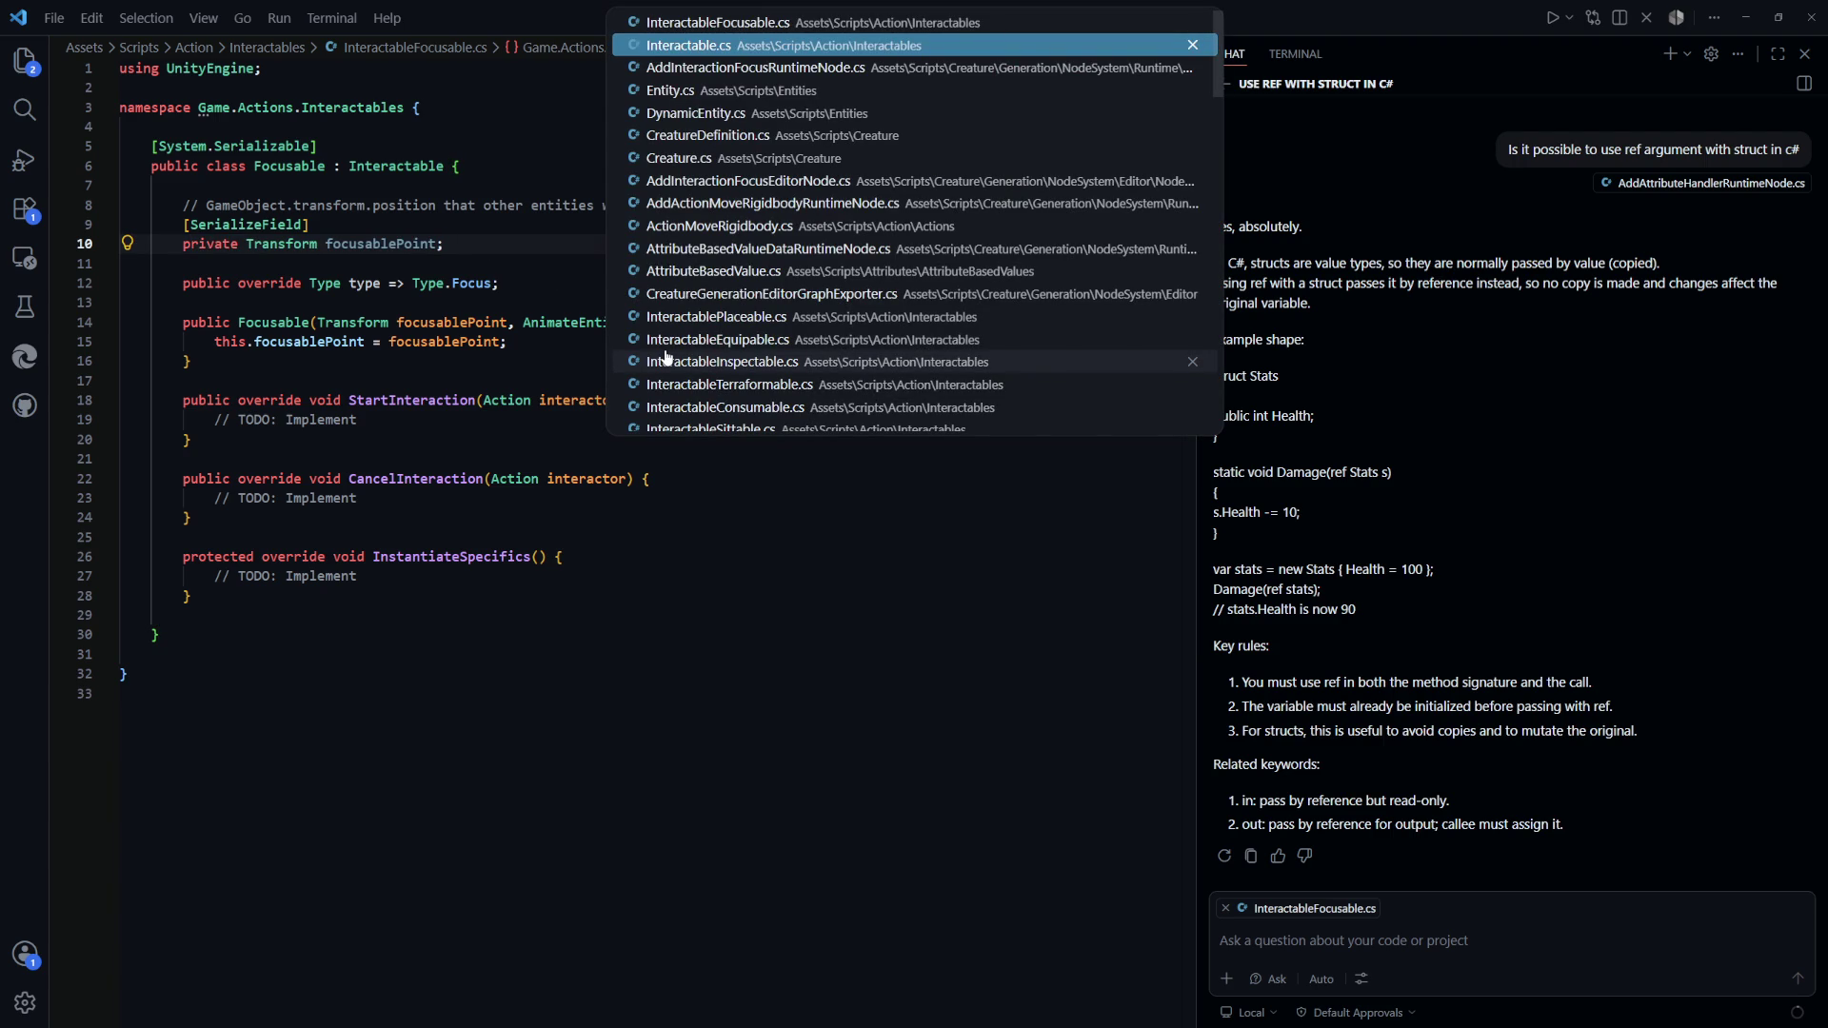
key(ctrl+Tab)
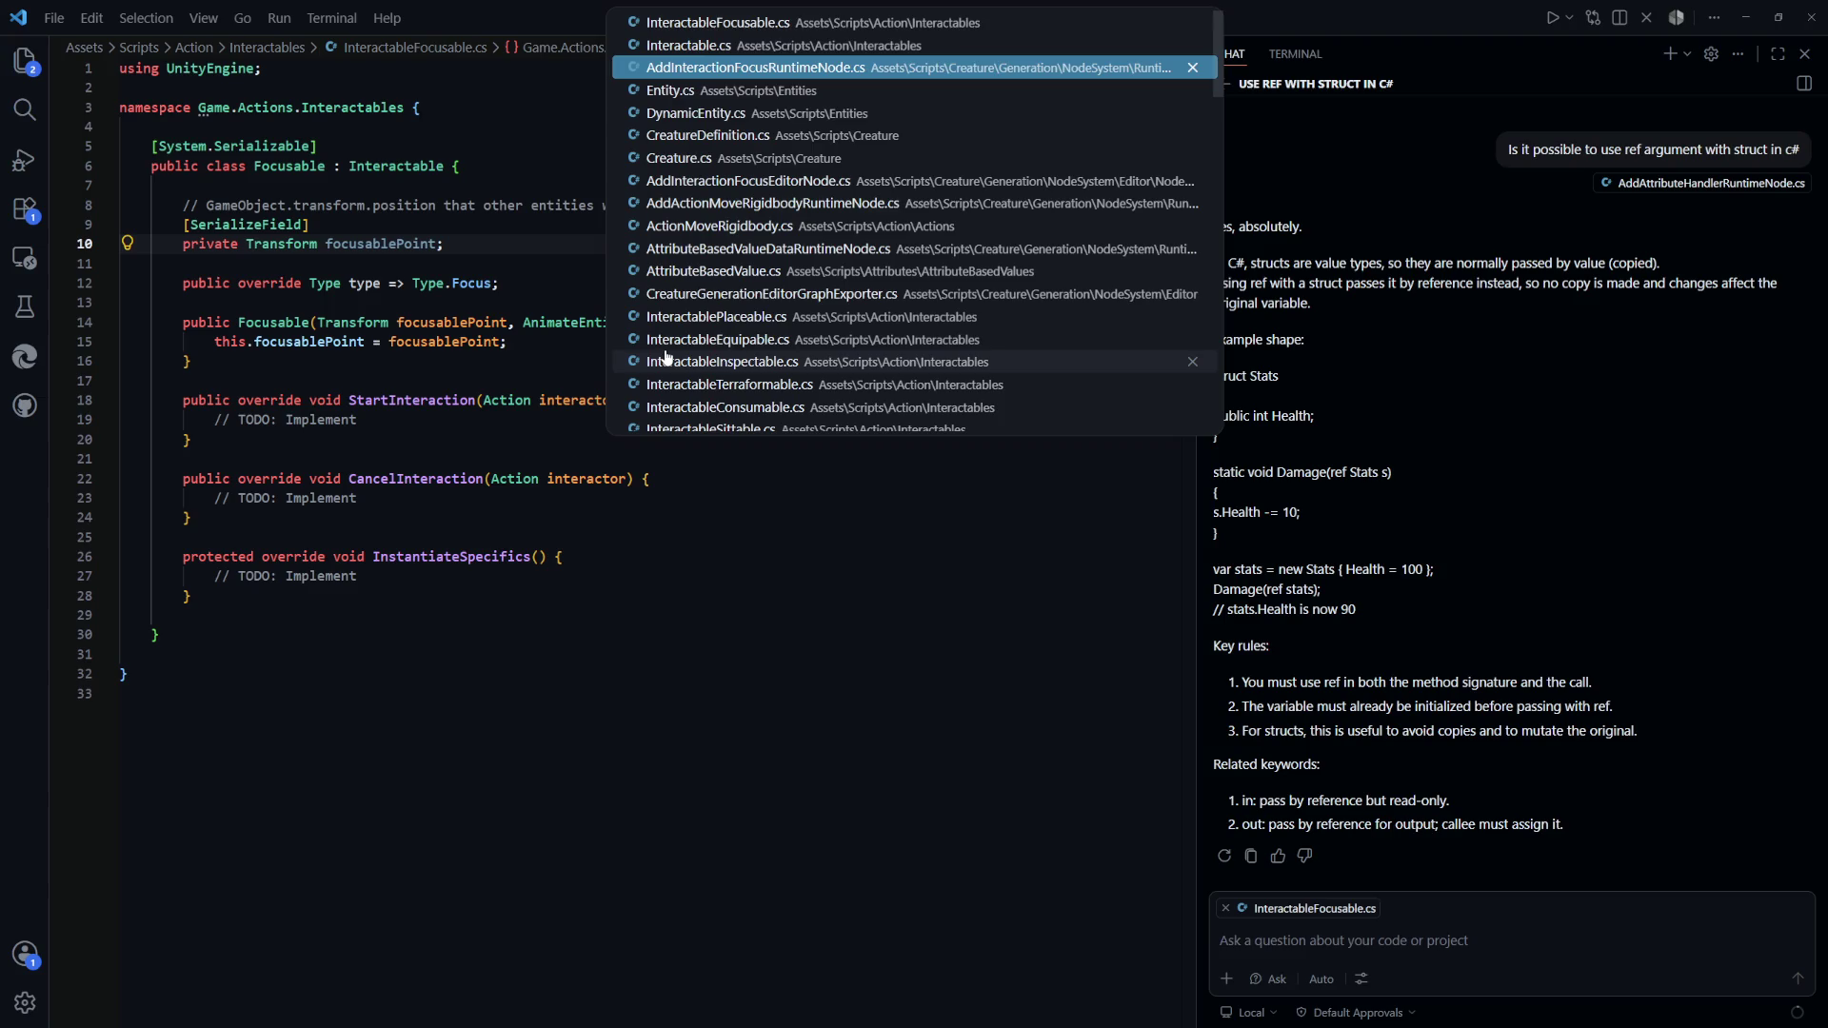
scroll(747, 529, up, 8)
click(747, 529)
scroll(457, 303, down, 2)
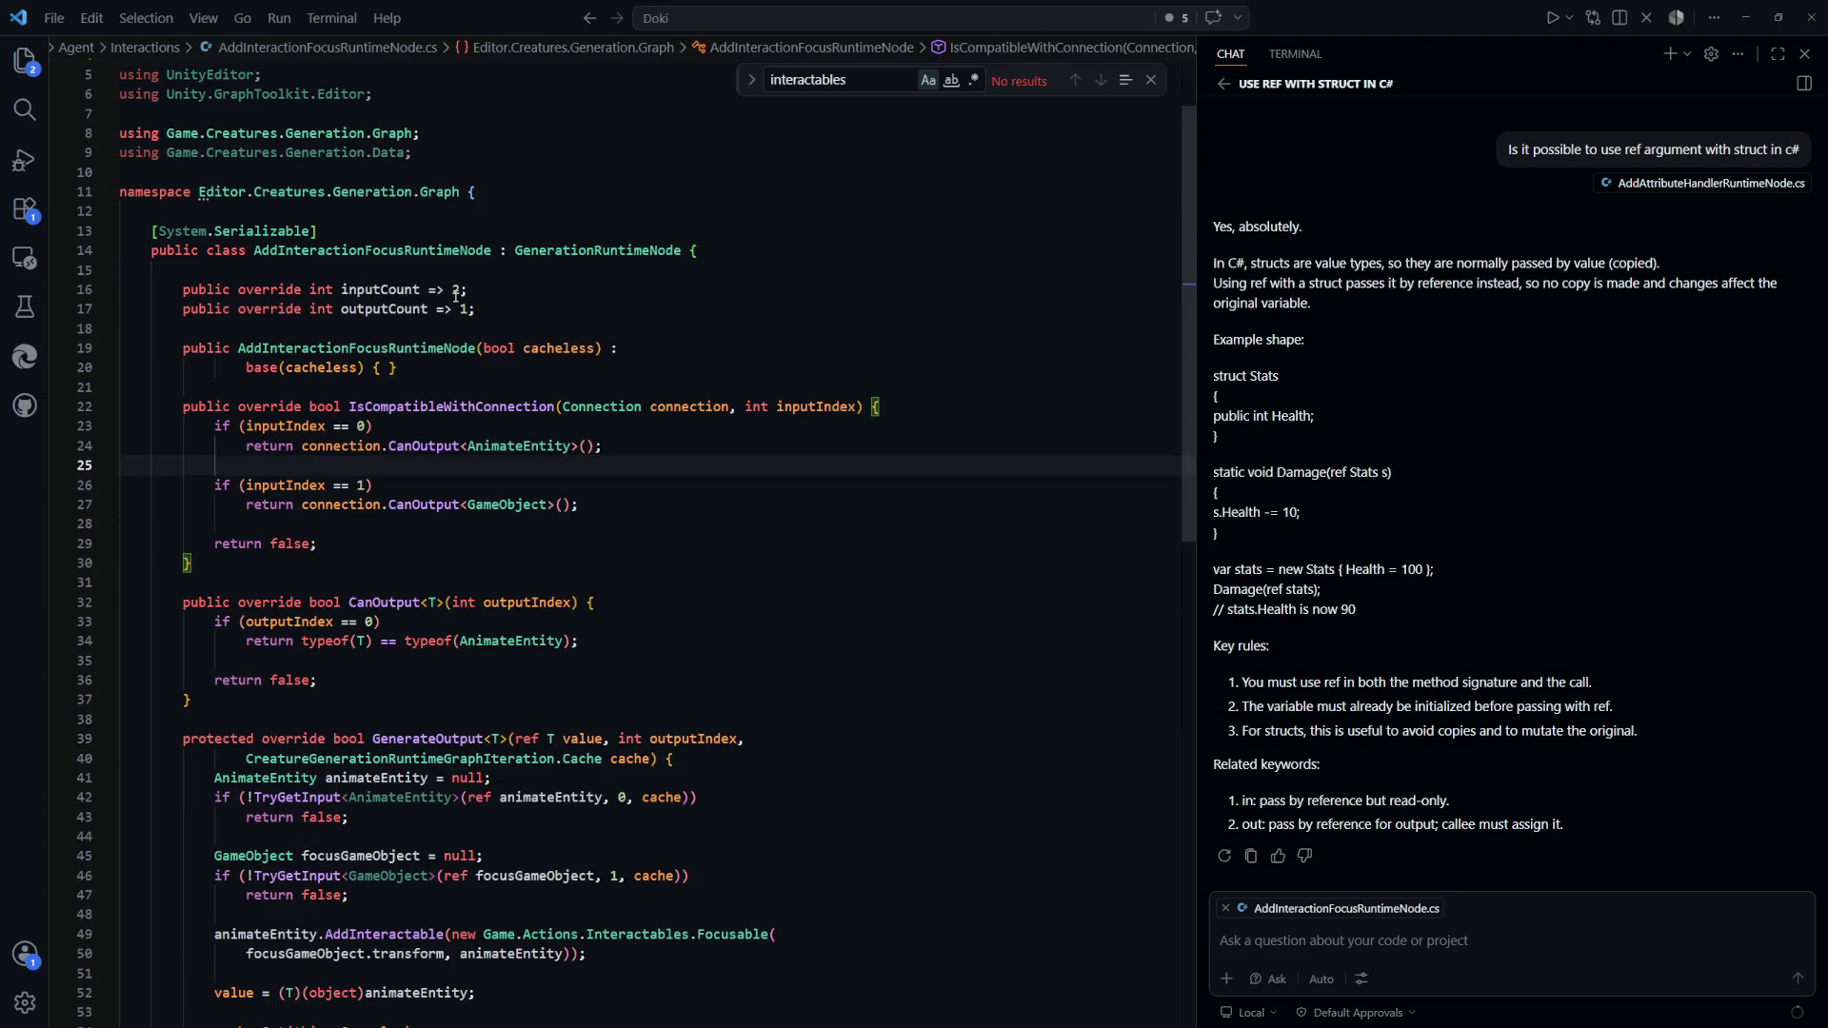
Open AddInteractionFocusEditorNode.cs through the 'addfoc' file search
scroll(458, 303, down, 3)
click(854, 397)
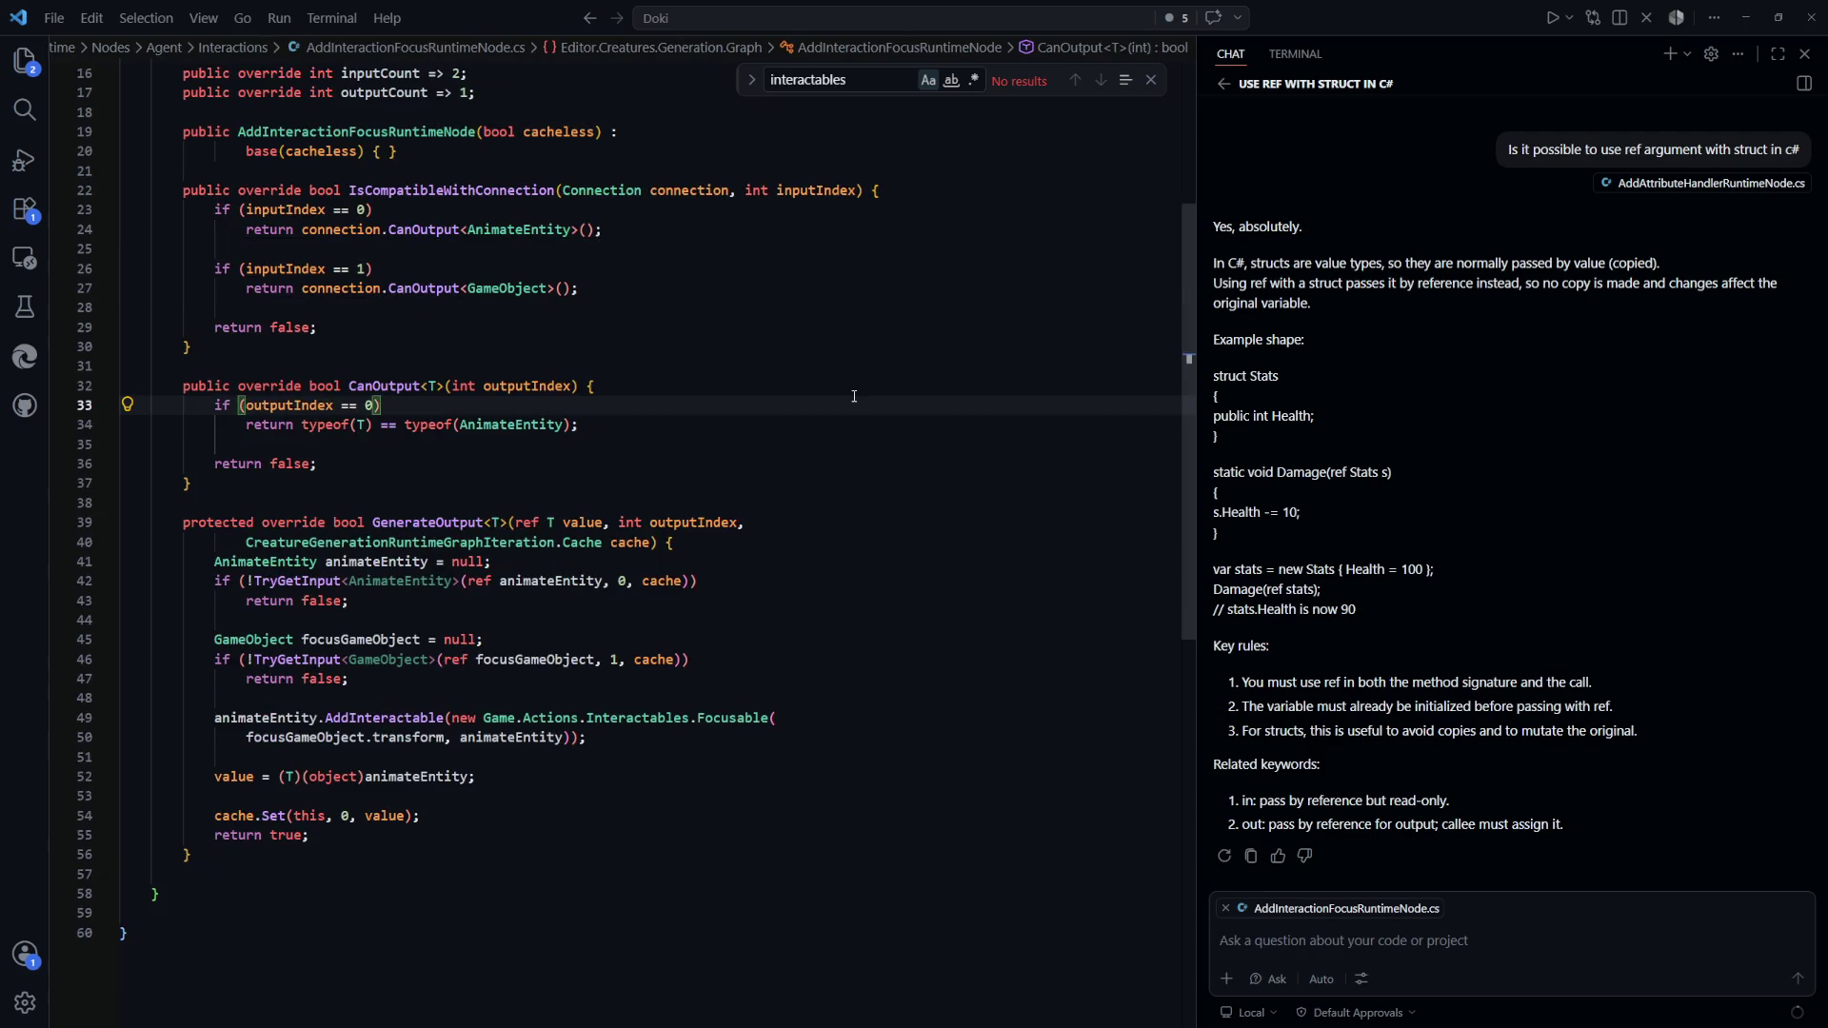
key(ctrl+p)
text(add)
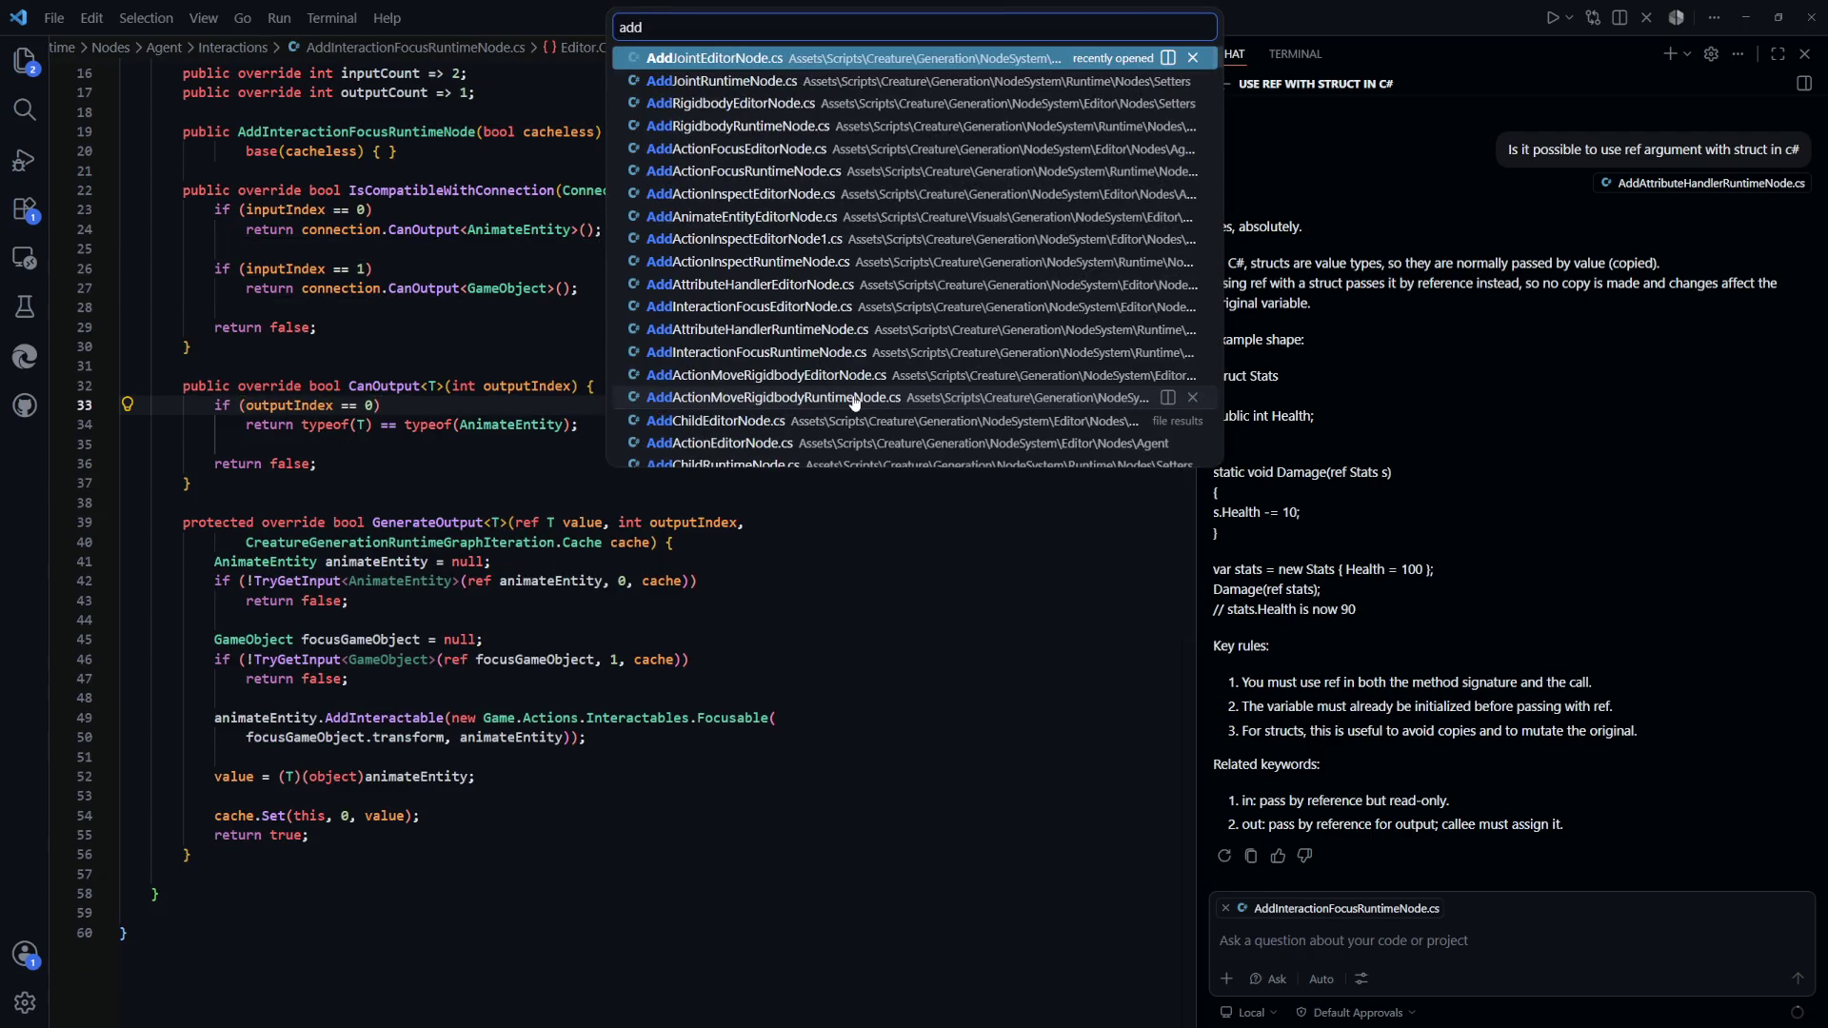
text(foc)
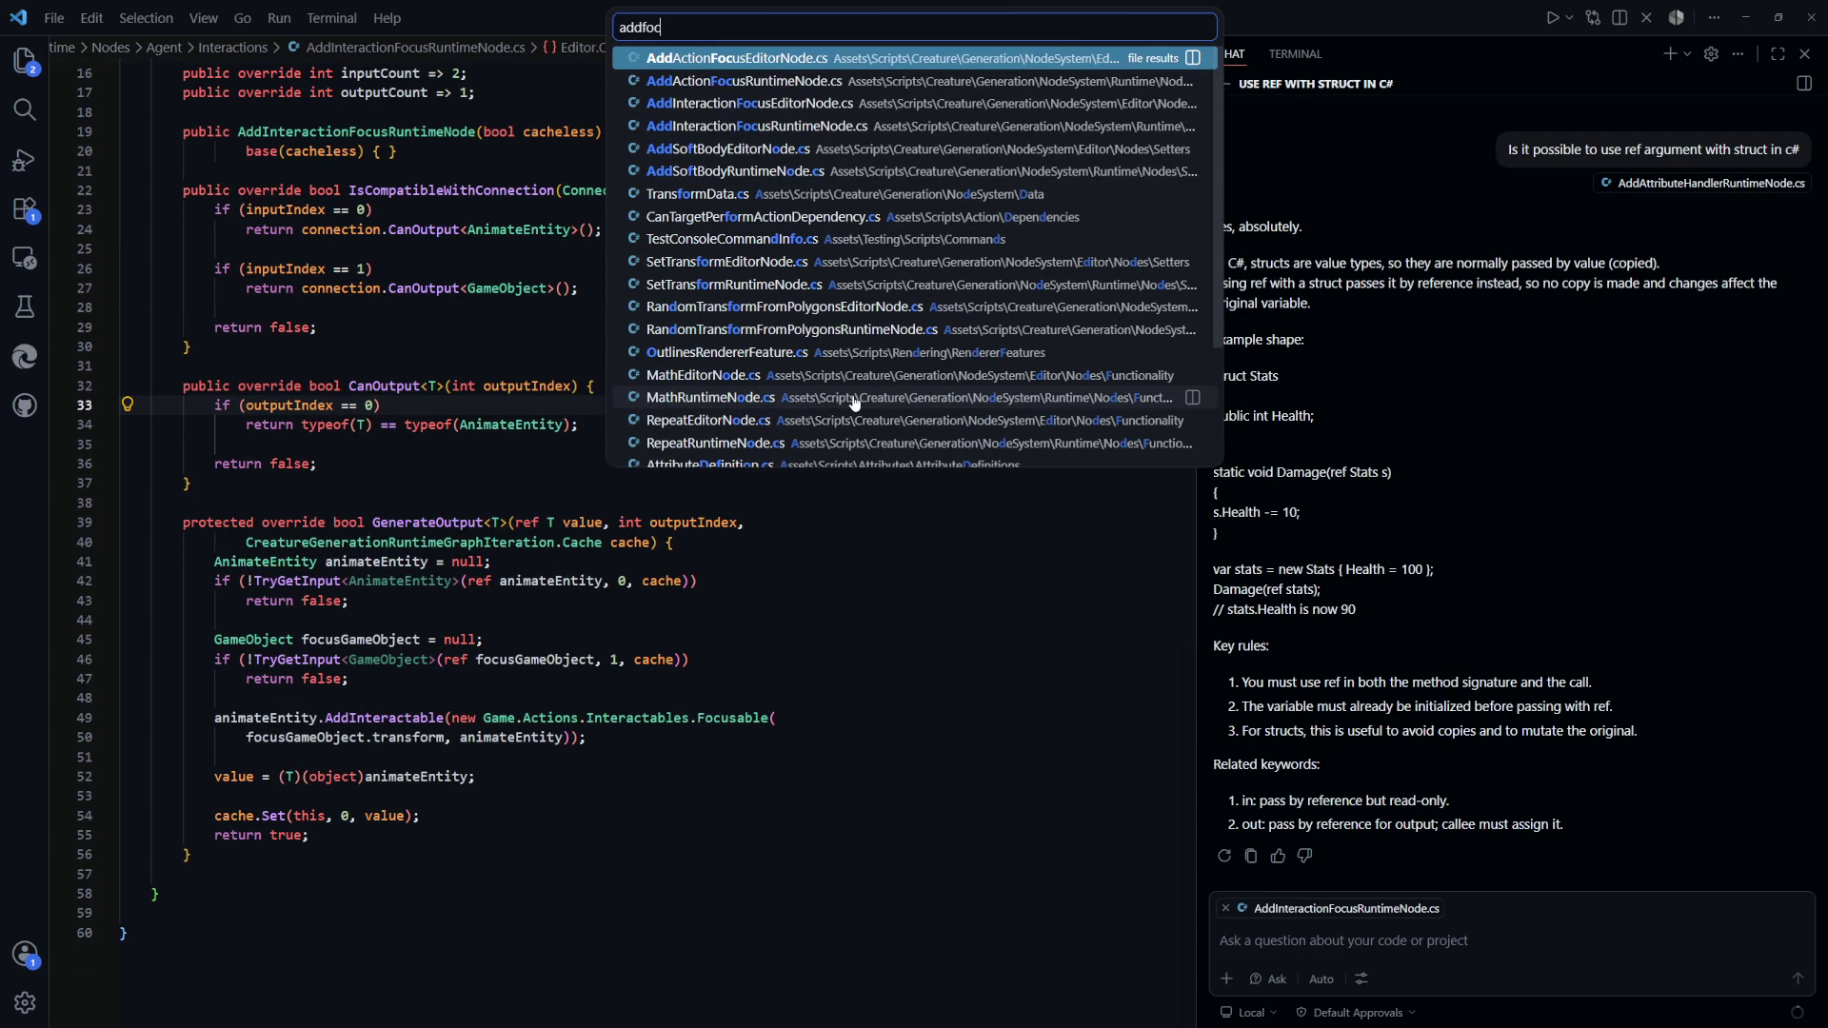
key(Down)
key(Down)
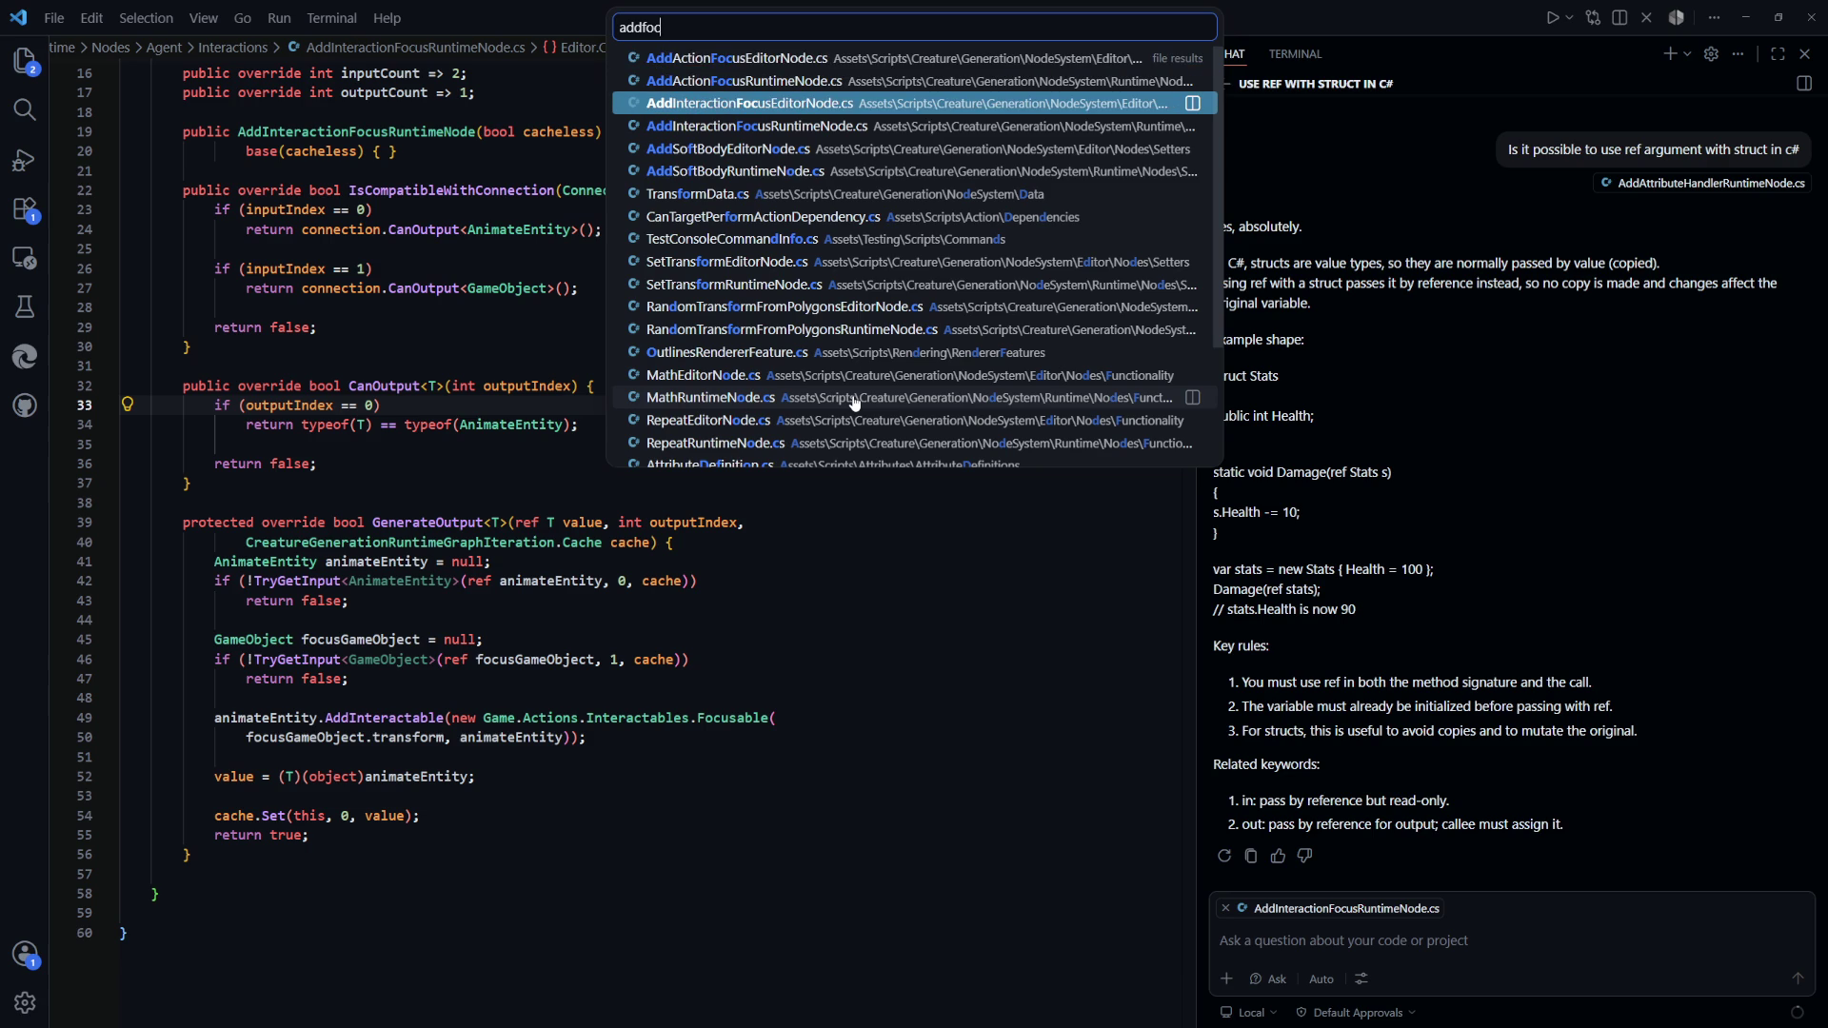
key(Return)
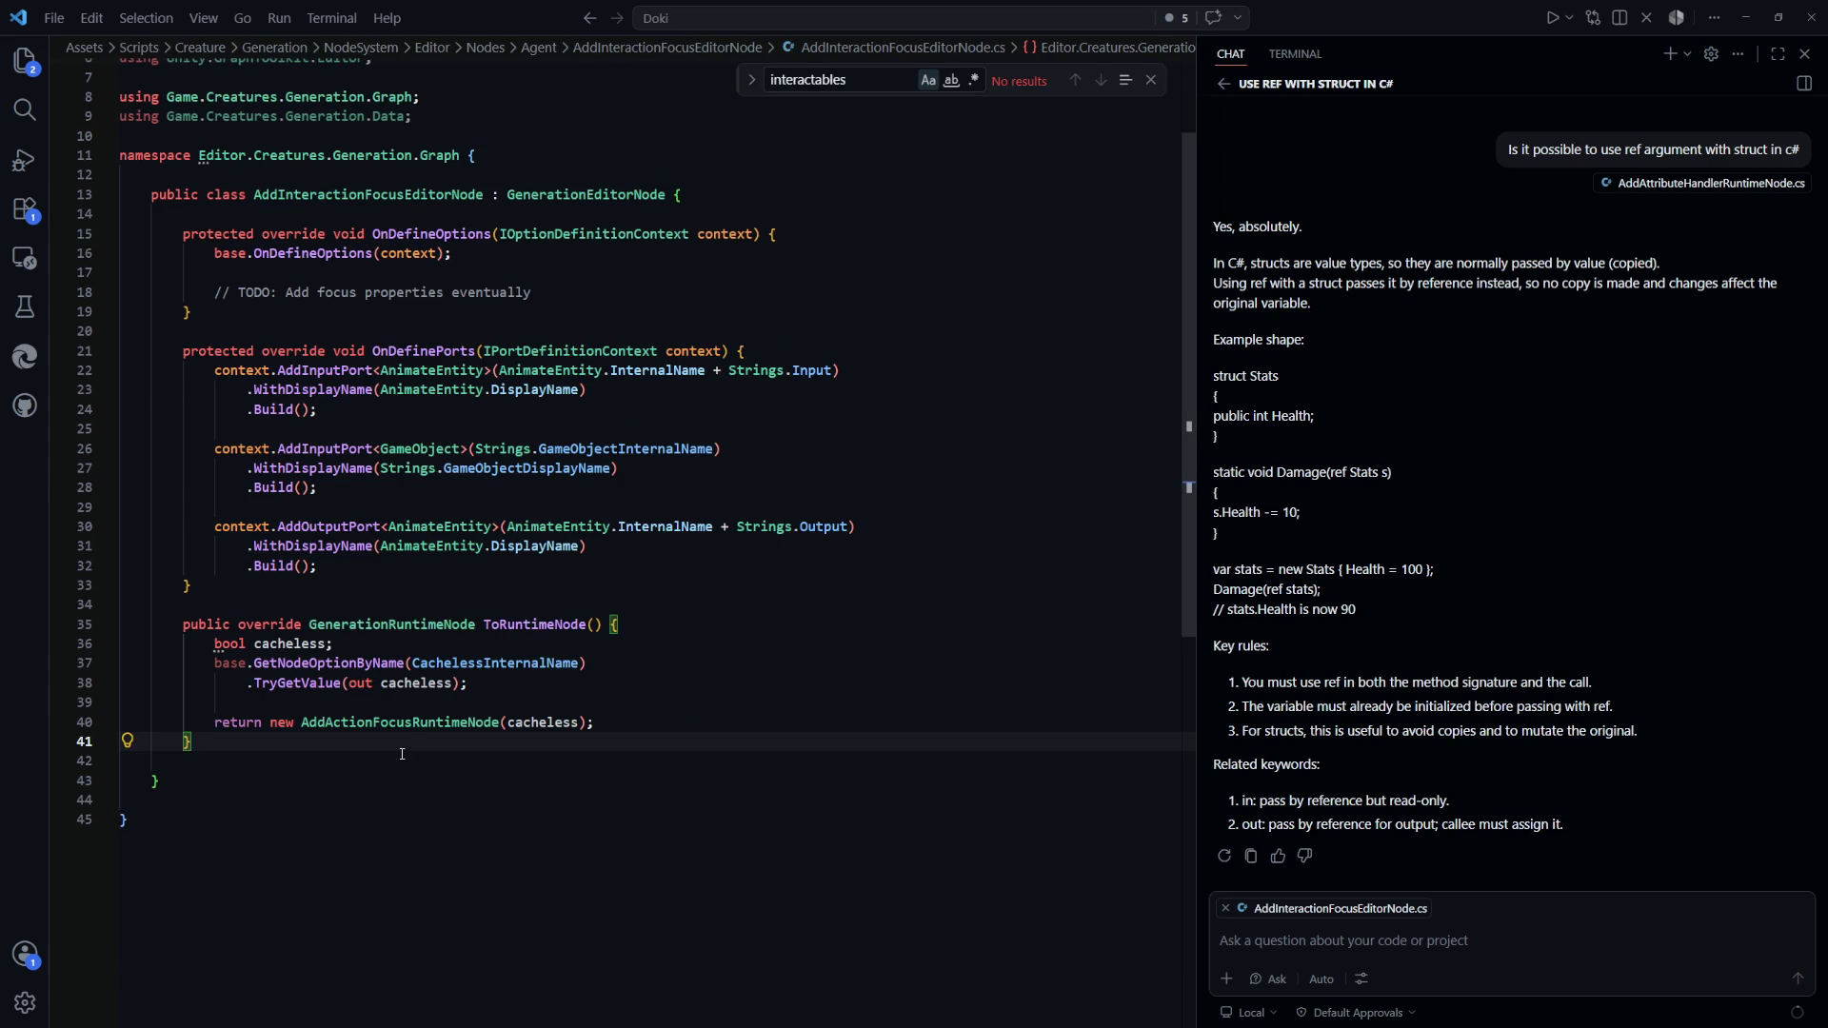
Change ToRuntimeNode to return new AddInteractionFocusRuntimeNode instead of AddActionFocusRuntimeNode, then return to Unity
double_click(400, 722)
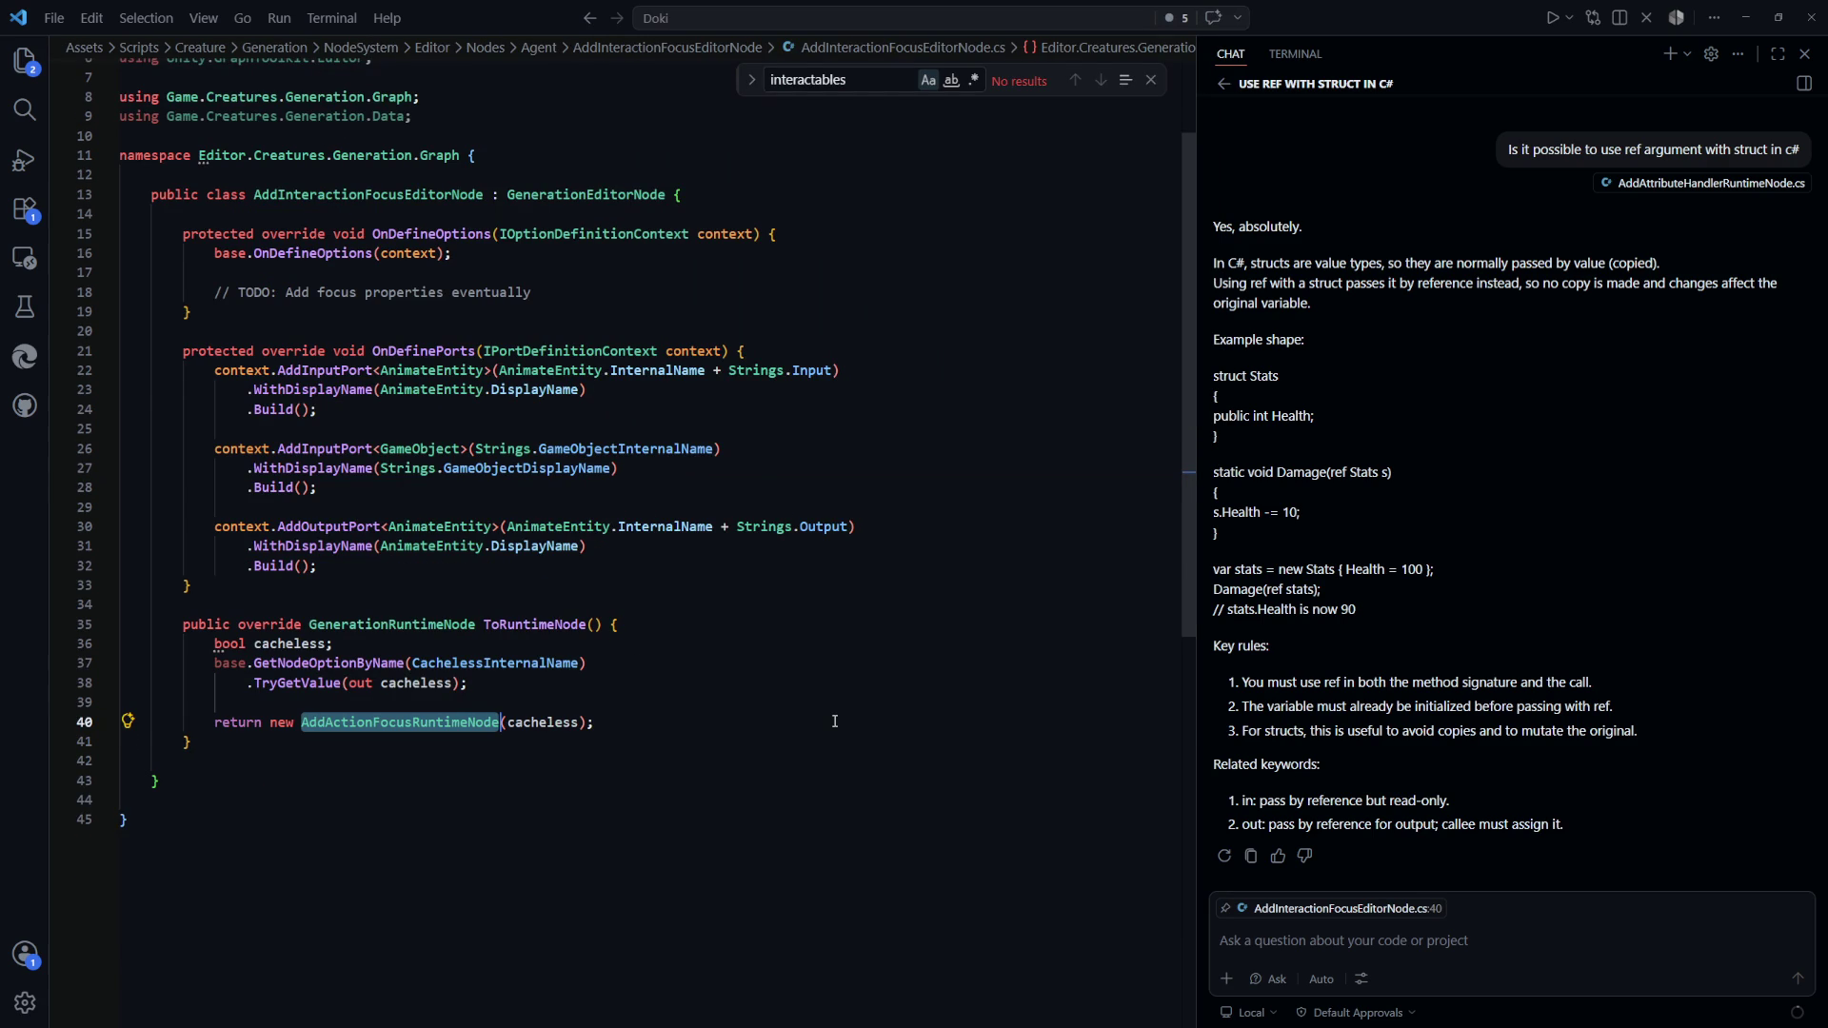
text(AddInterac)
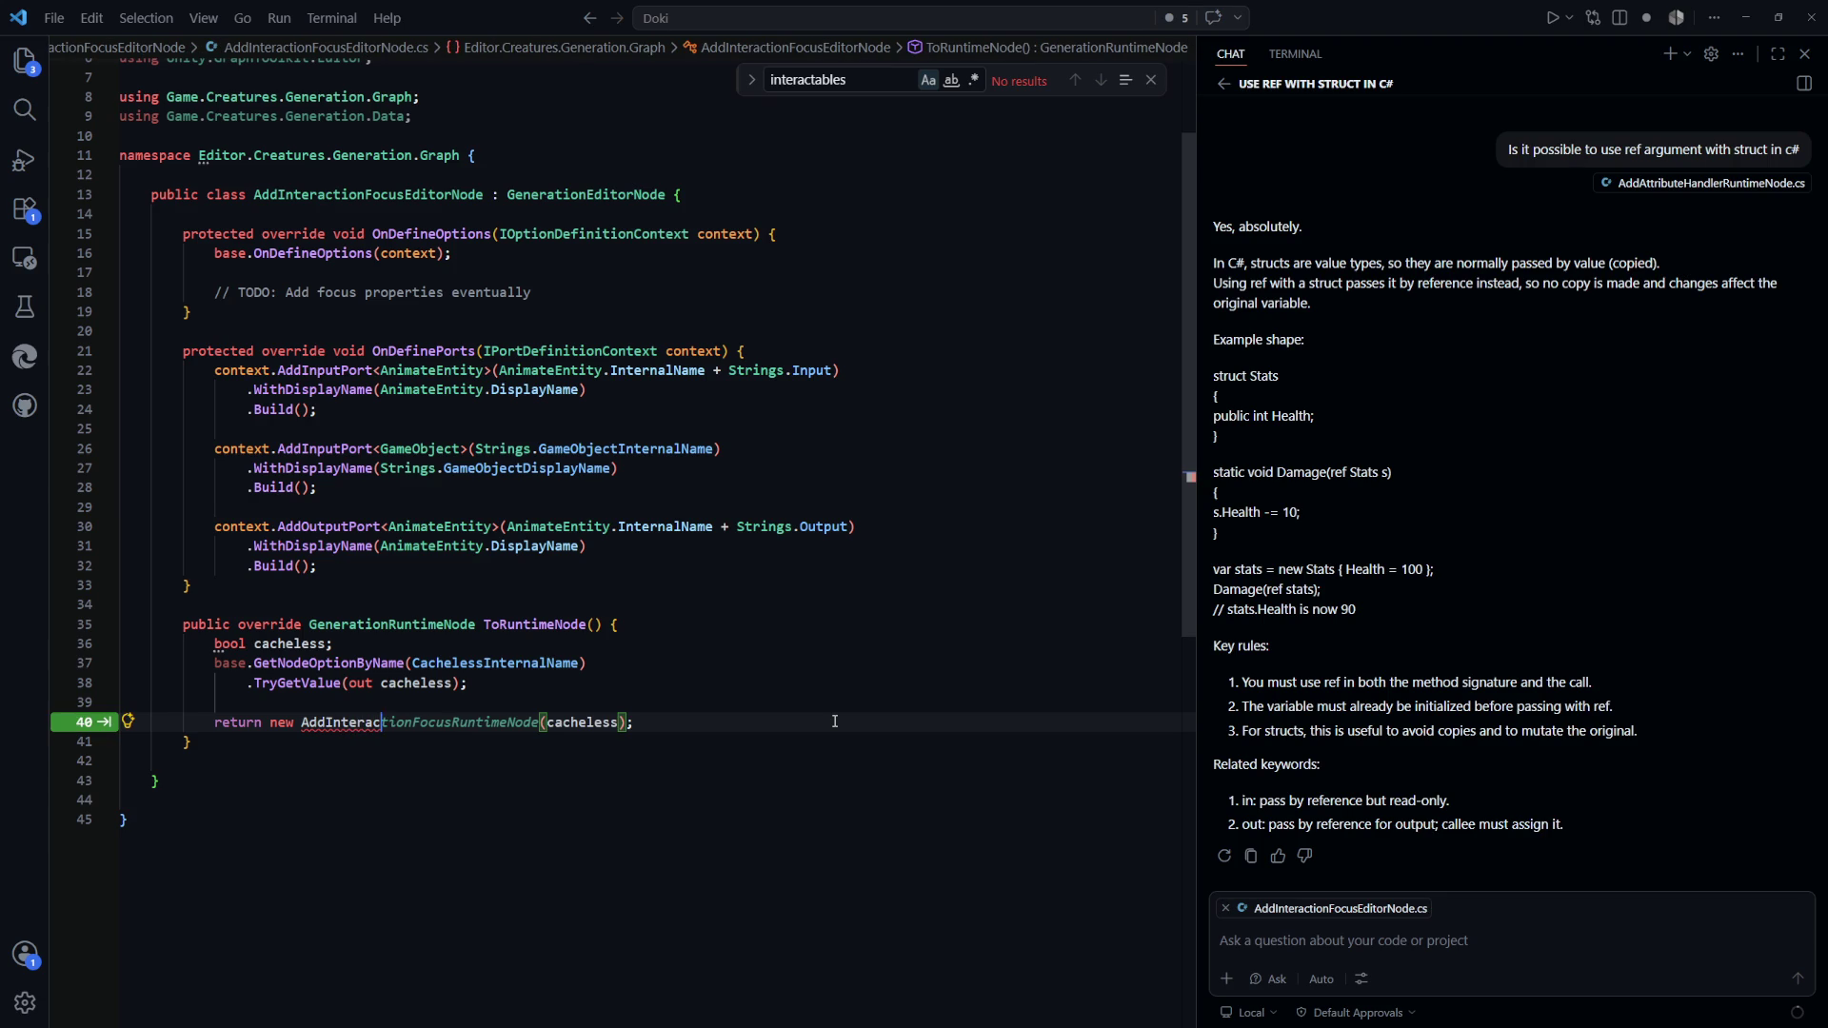
key(Tab)
click(809, 636)
key(alt+Tab)
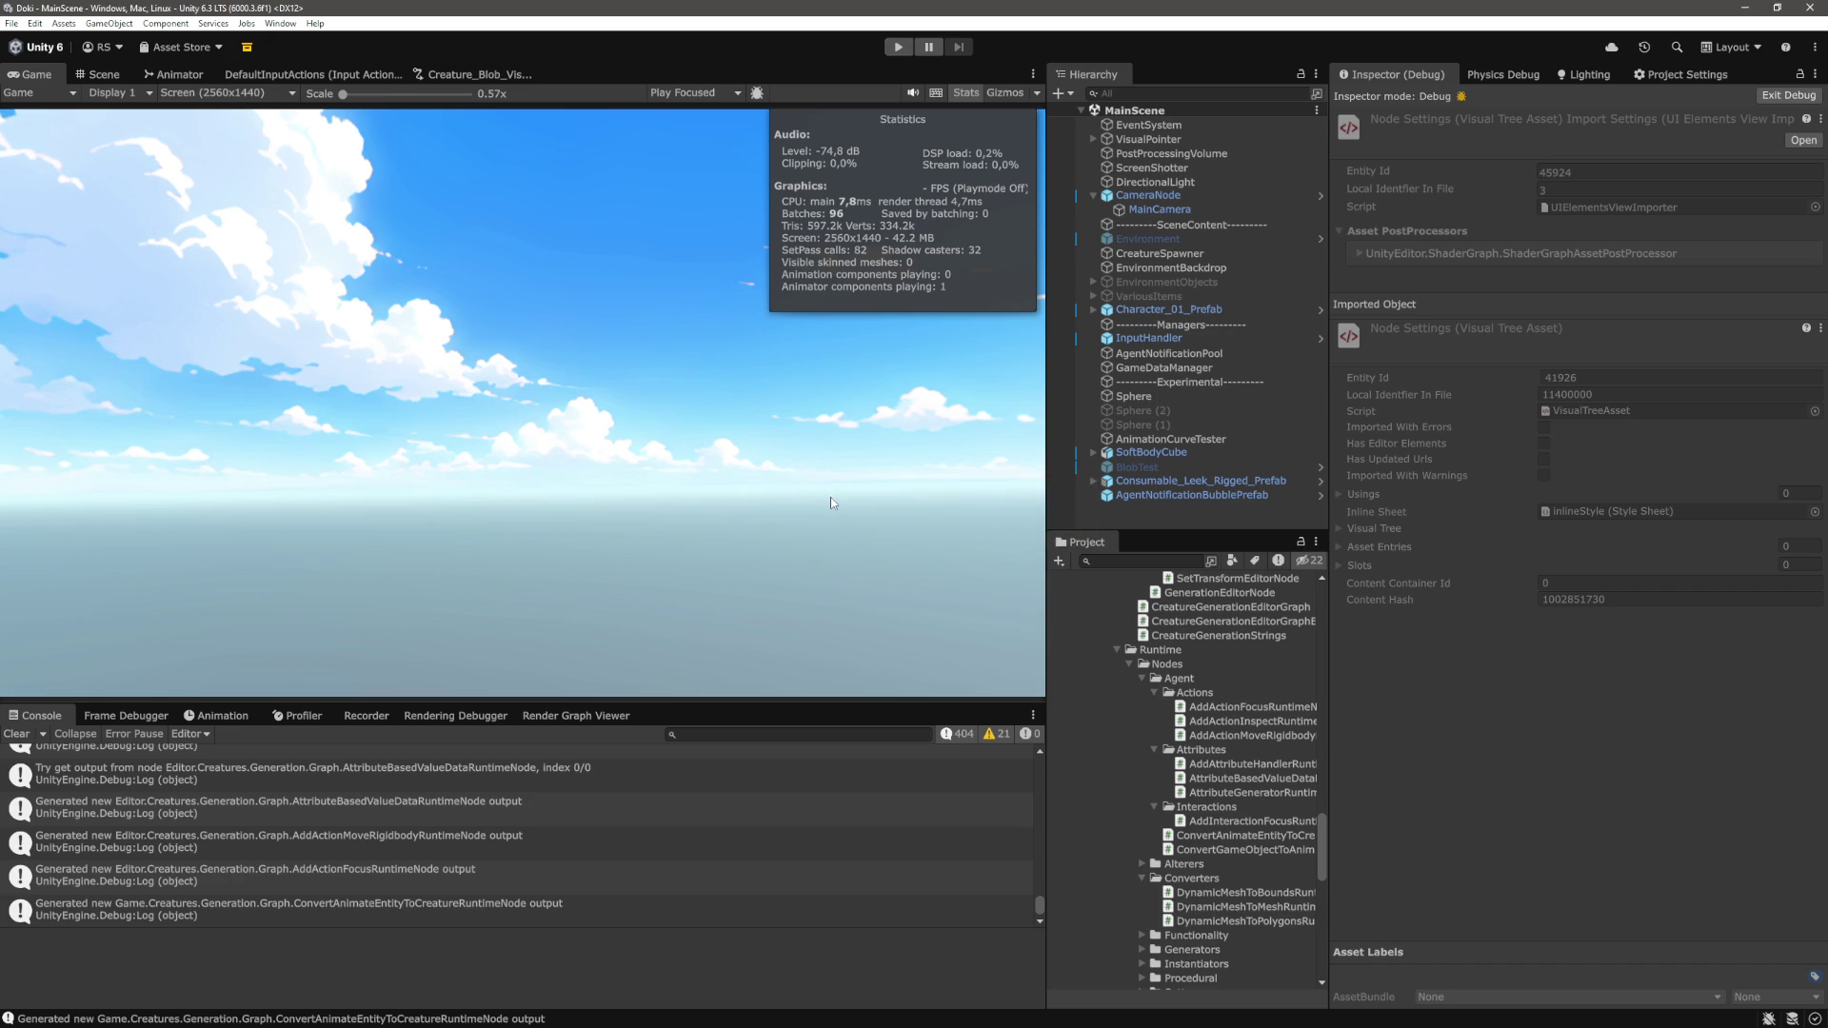
Clear the console warnings, enter Play mode, and inspect the spawned BLOB's components
click(16, 733)
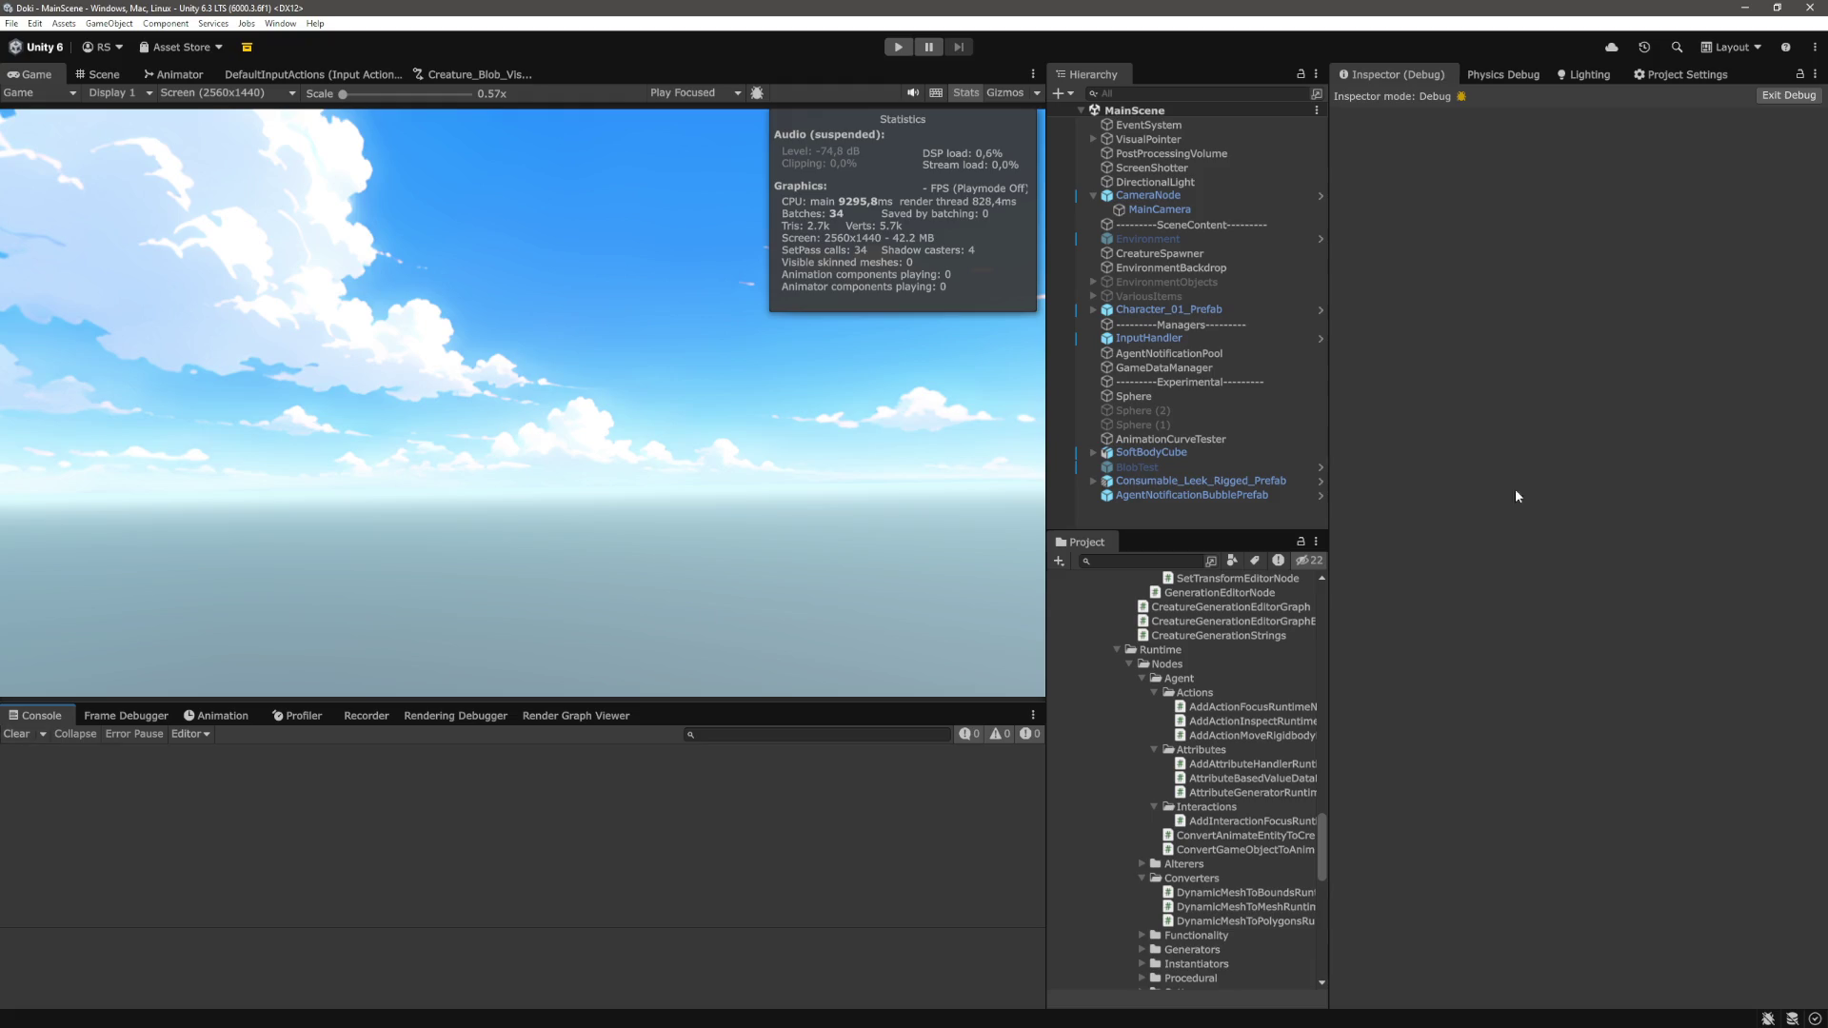
click(900, 49)
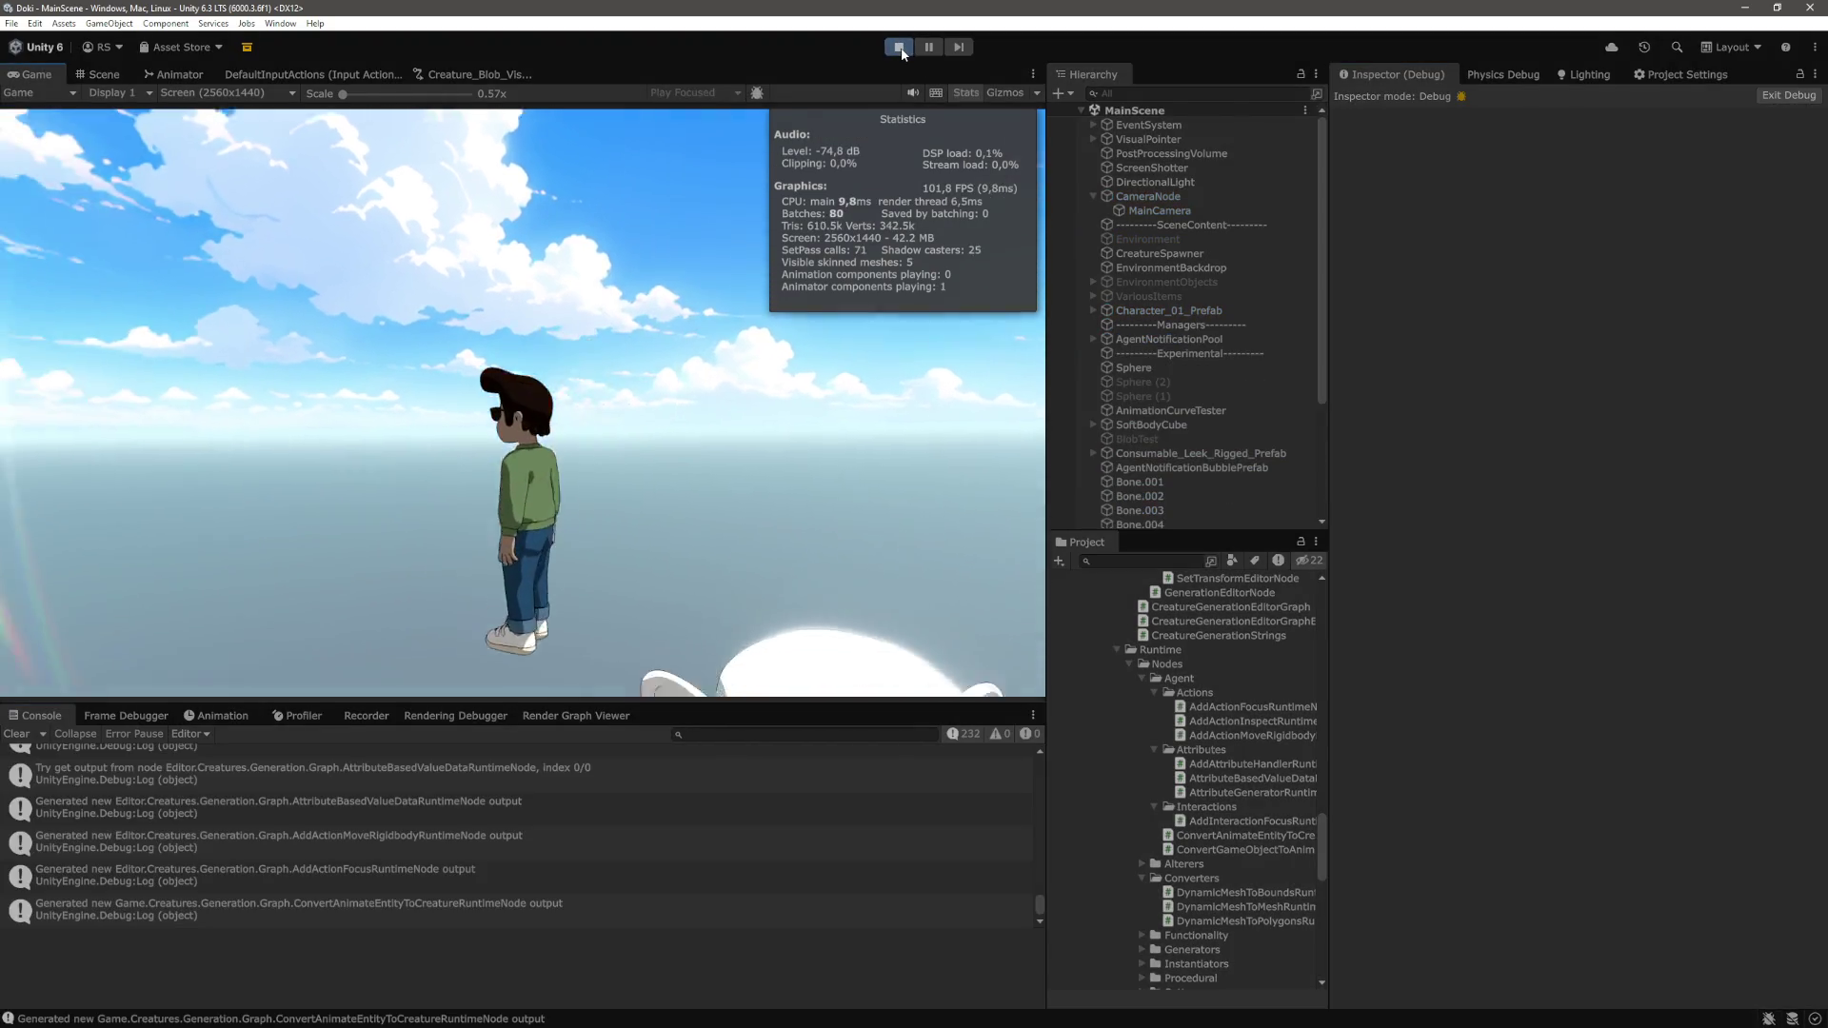
scroll(1471, 554, down, 15)
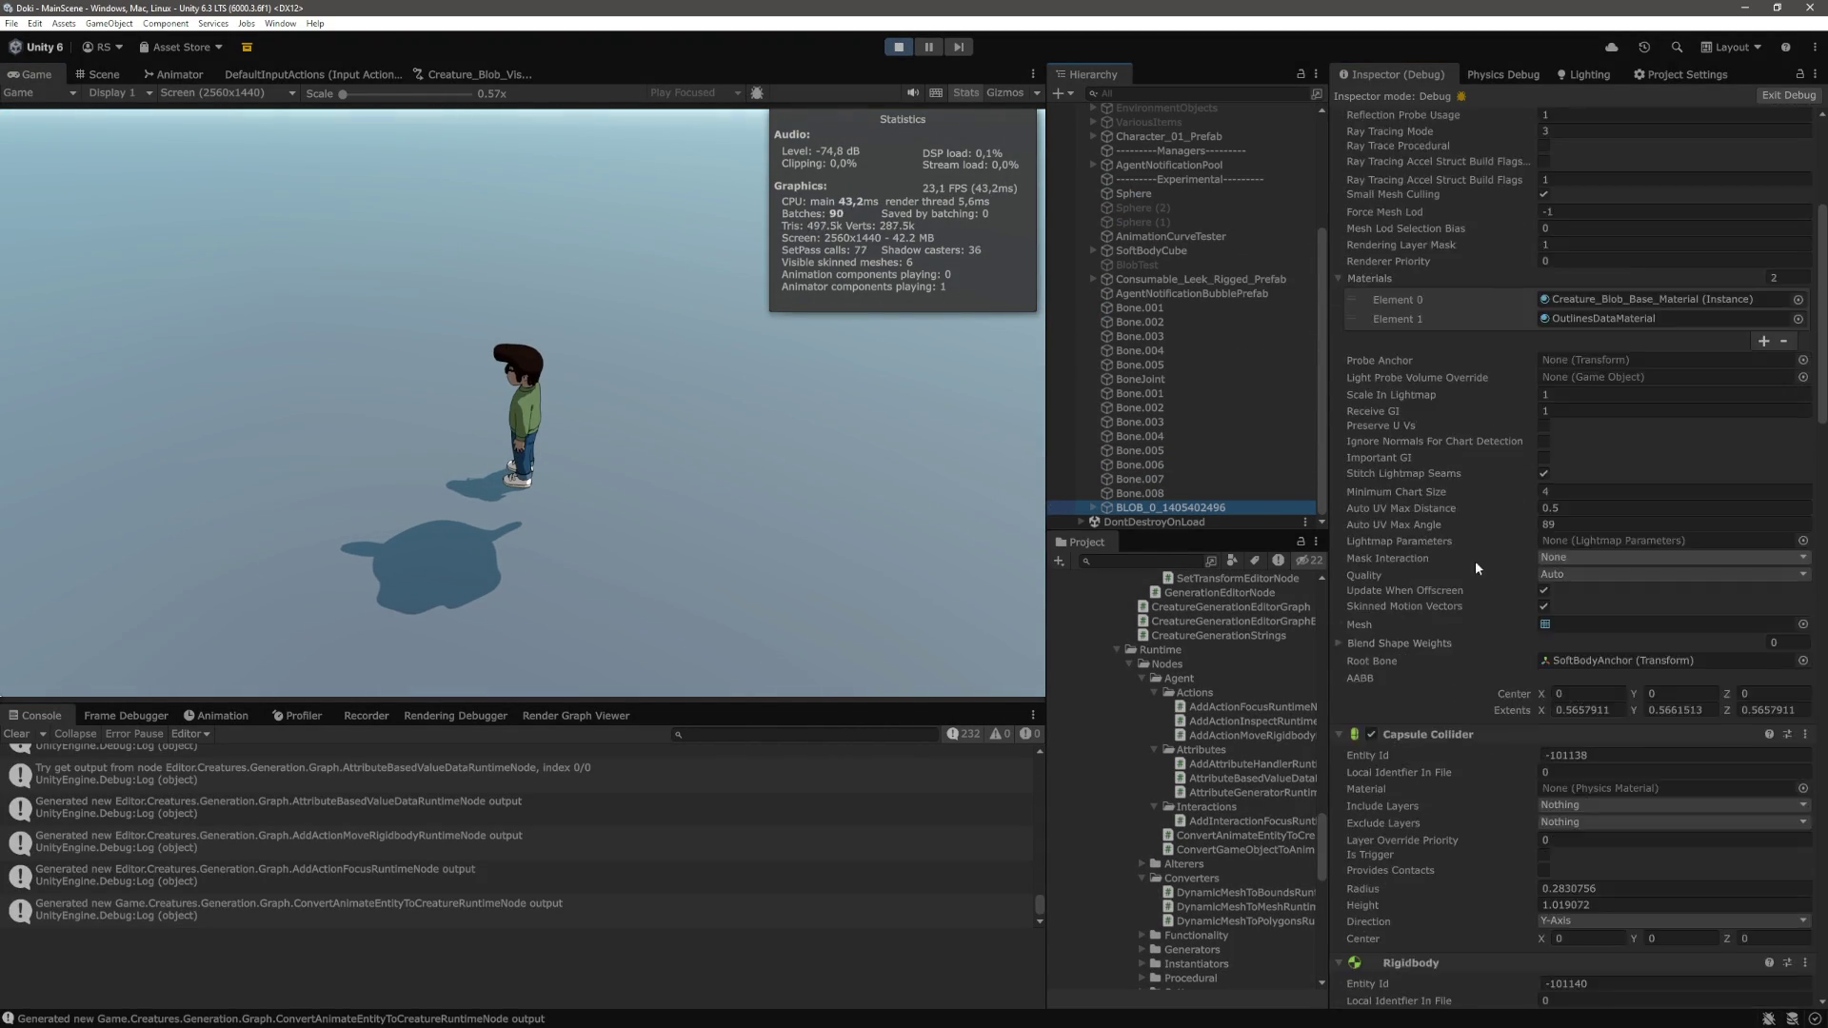
scroll(1469, 553, down, 5)
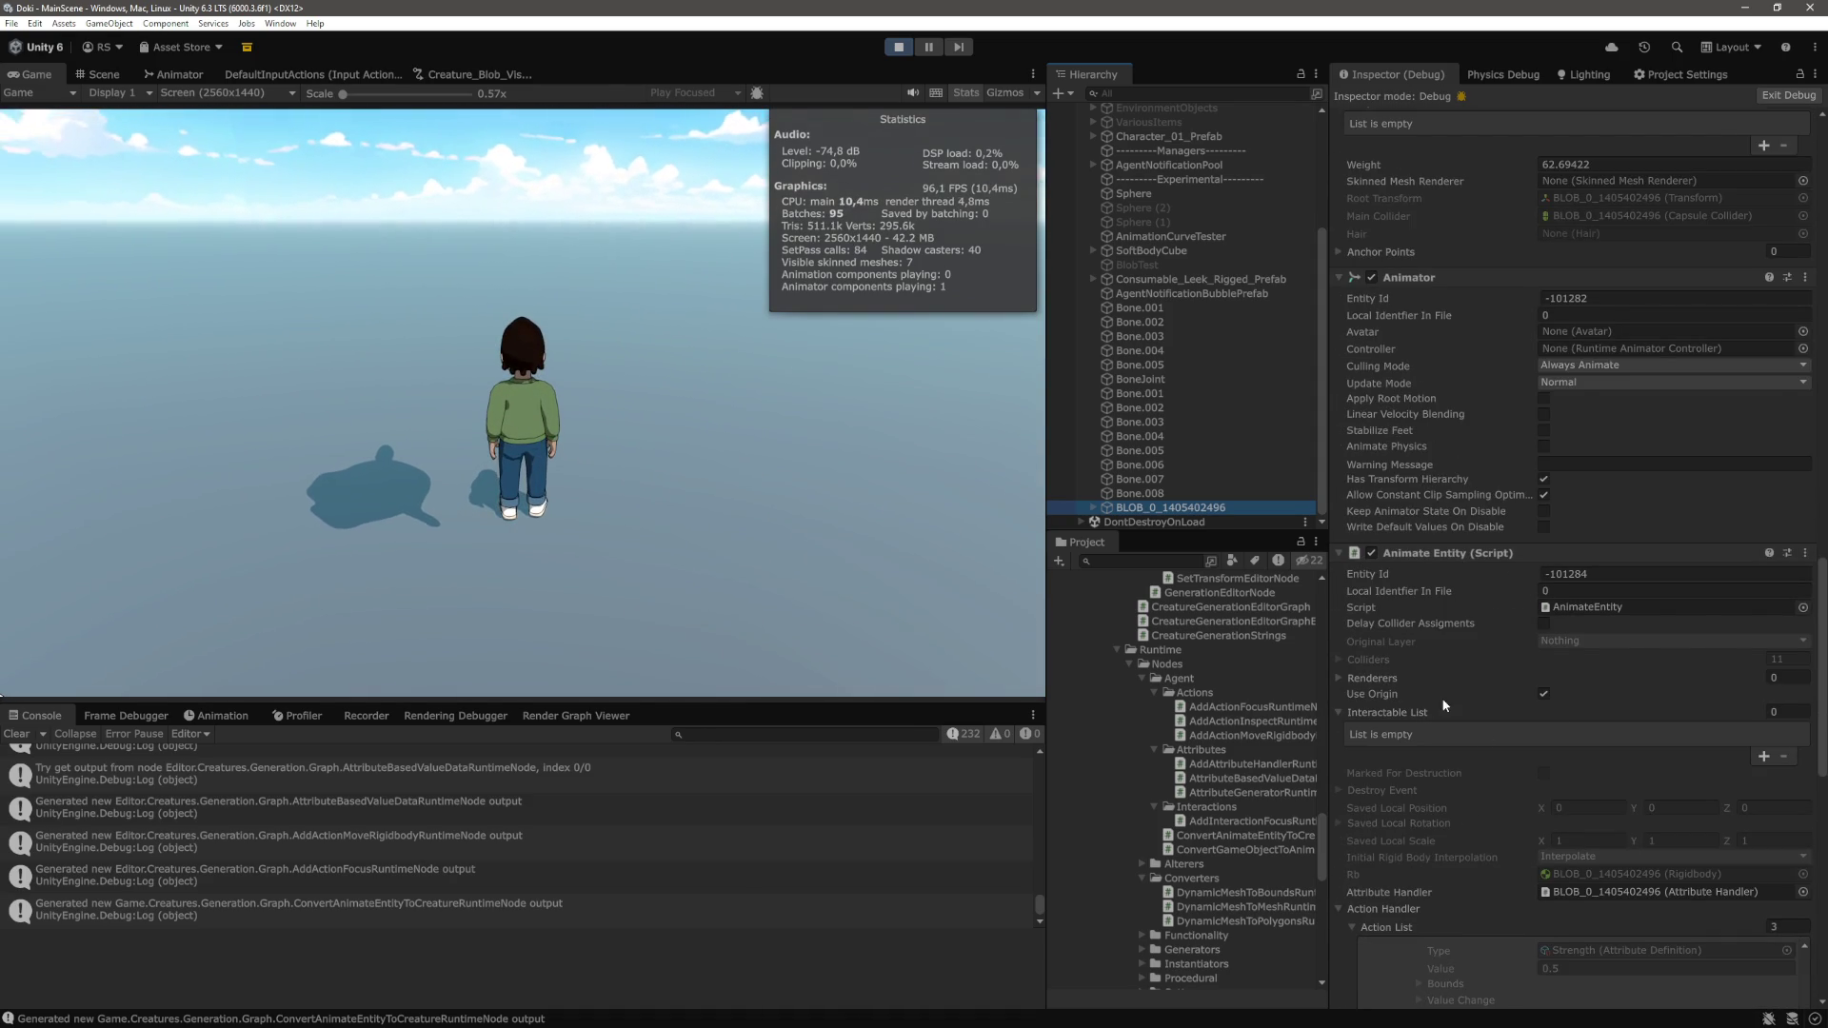
scroll(1506, 739, down, 8)
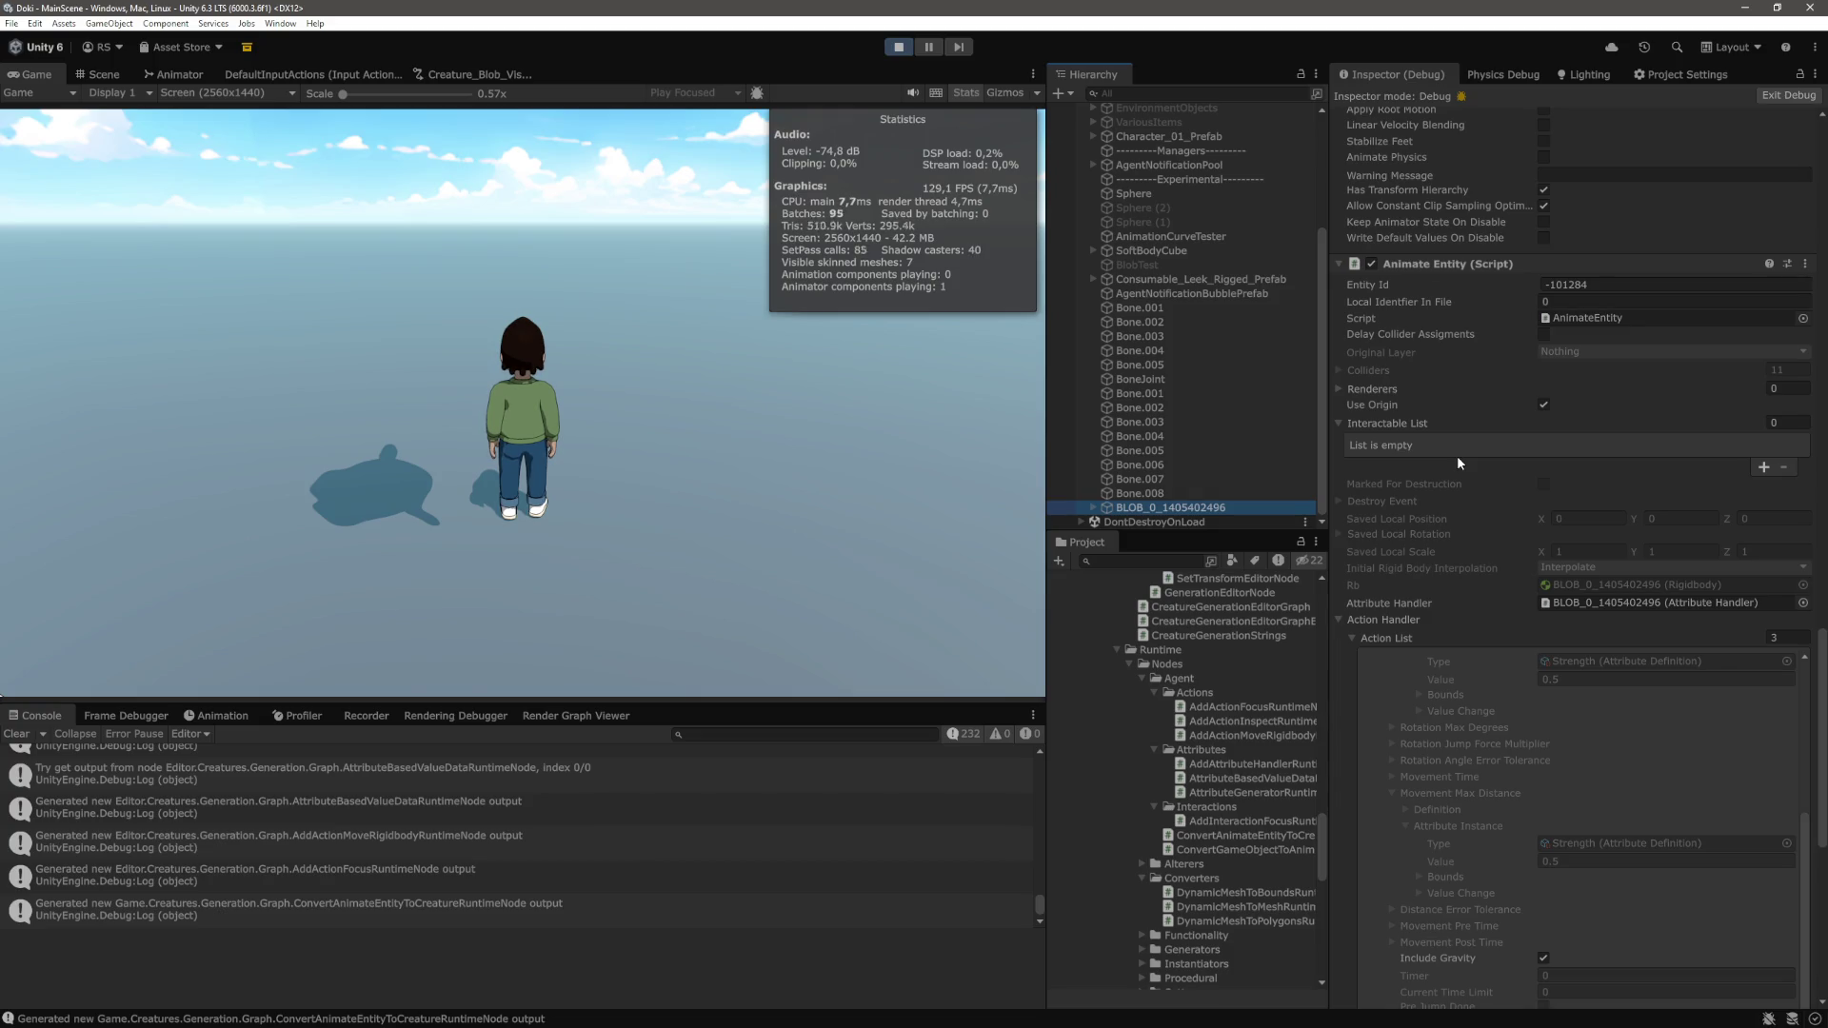
scroll(1457, 456, down, 5)
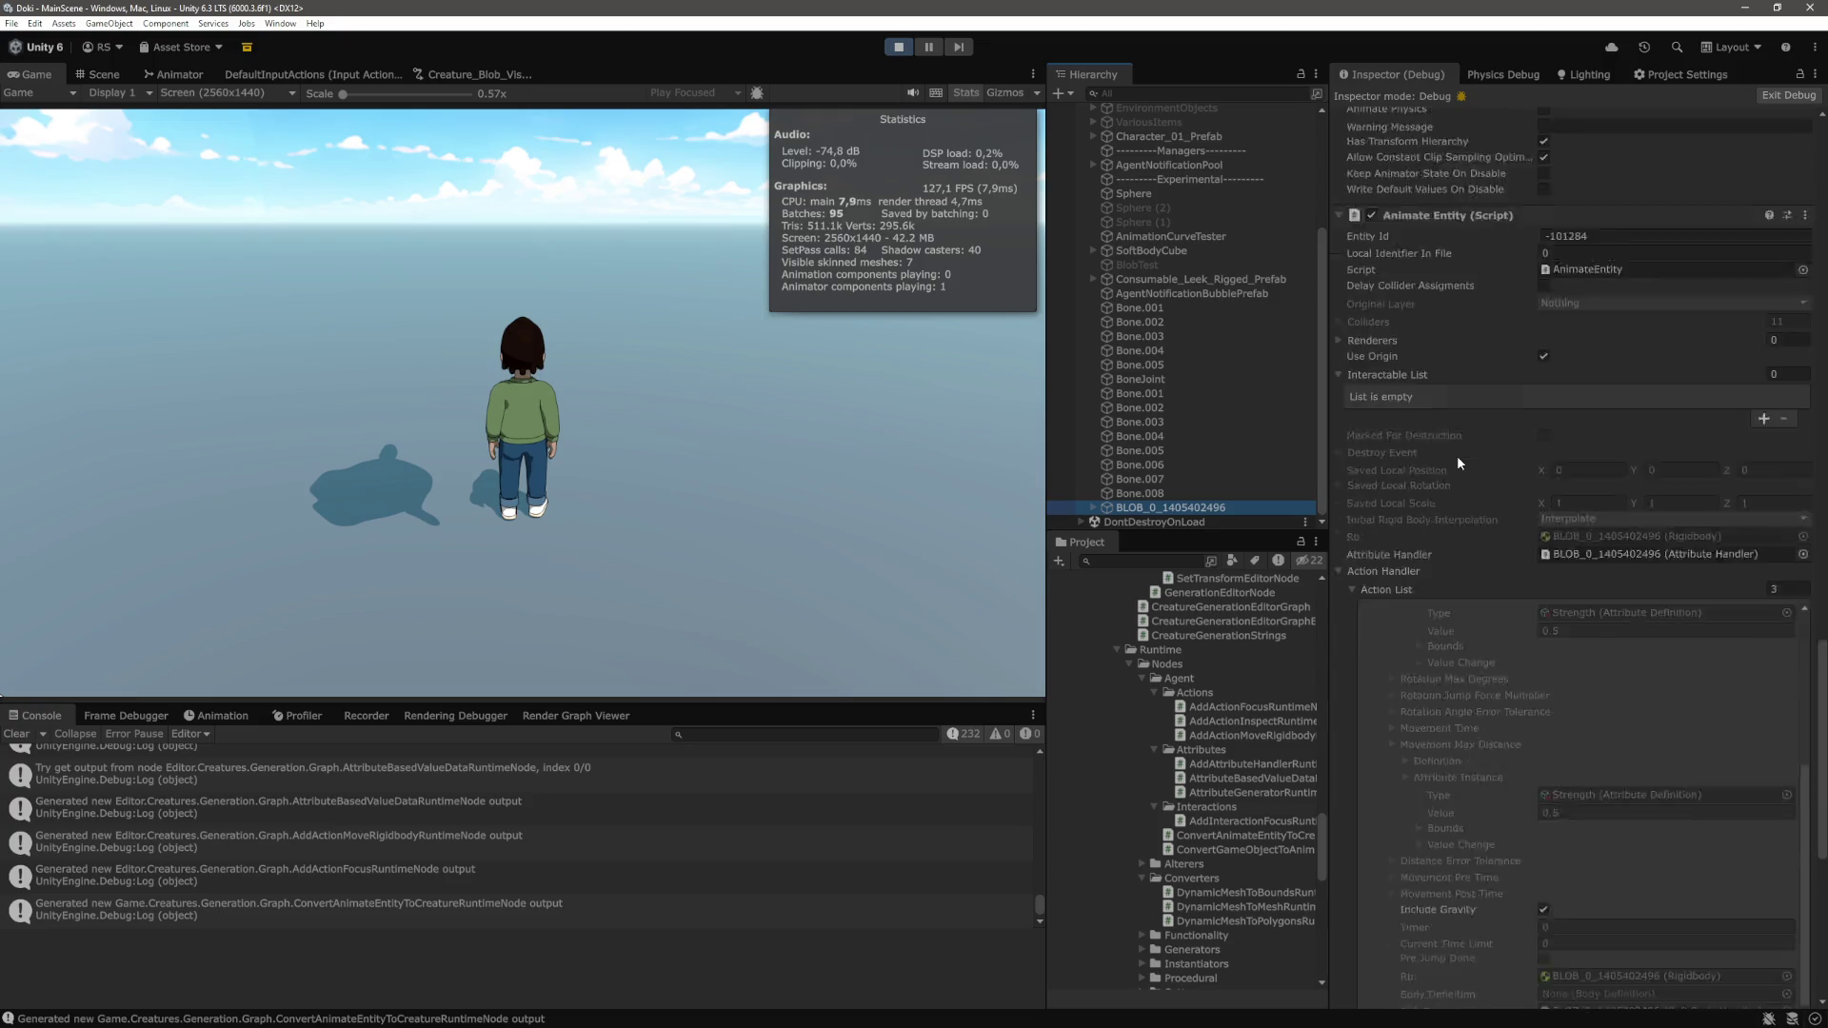
scroll(1457, 455, down, 5)
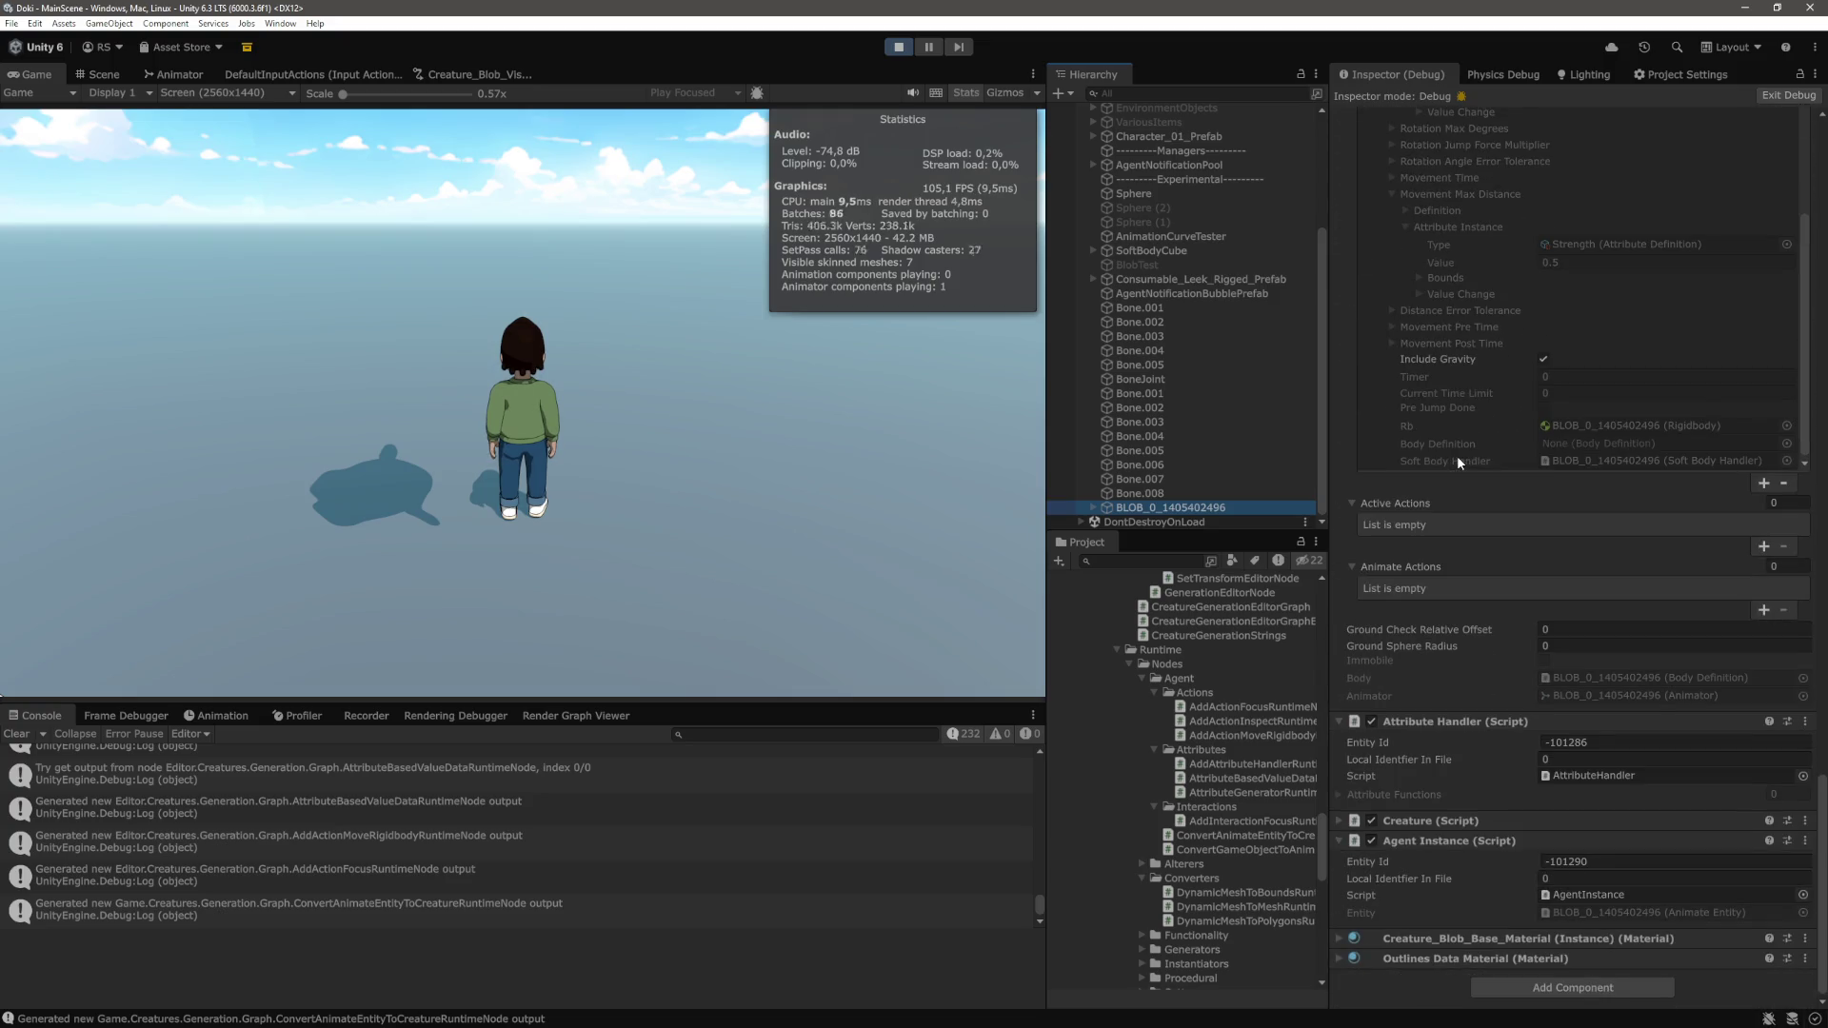
scroll(1457, 455, up, 5)
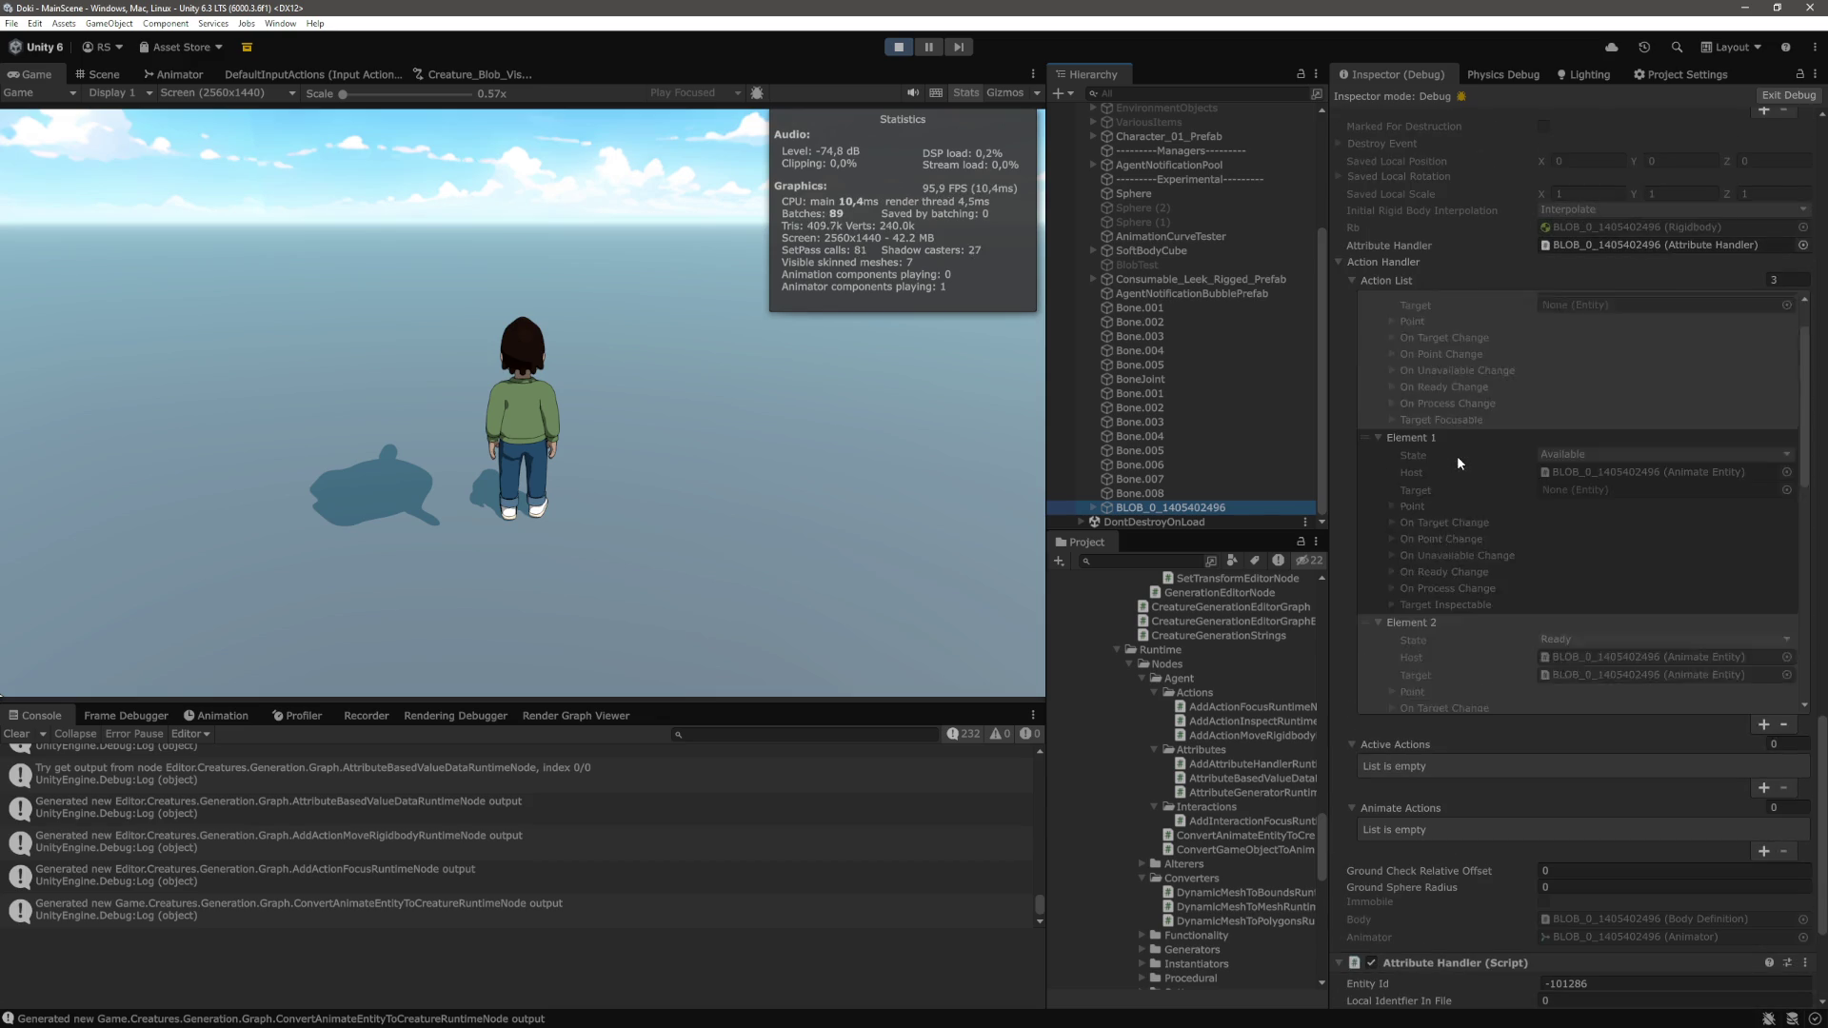
scroll(1457, 455, down, 5)
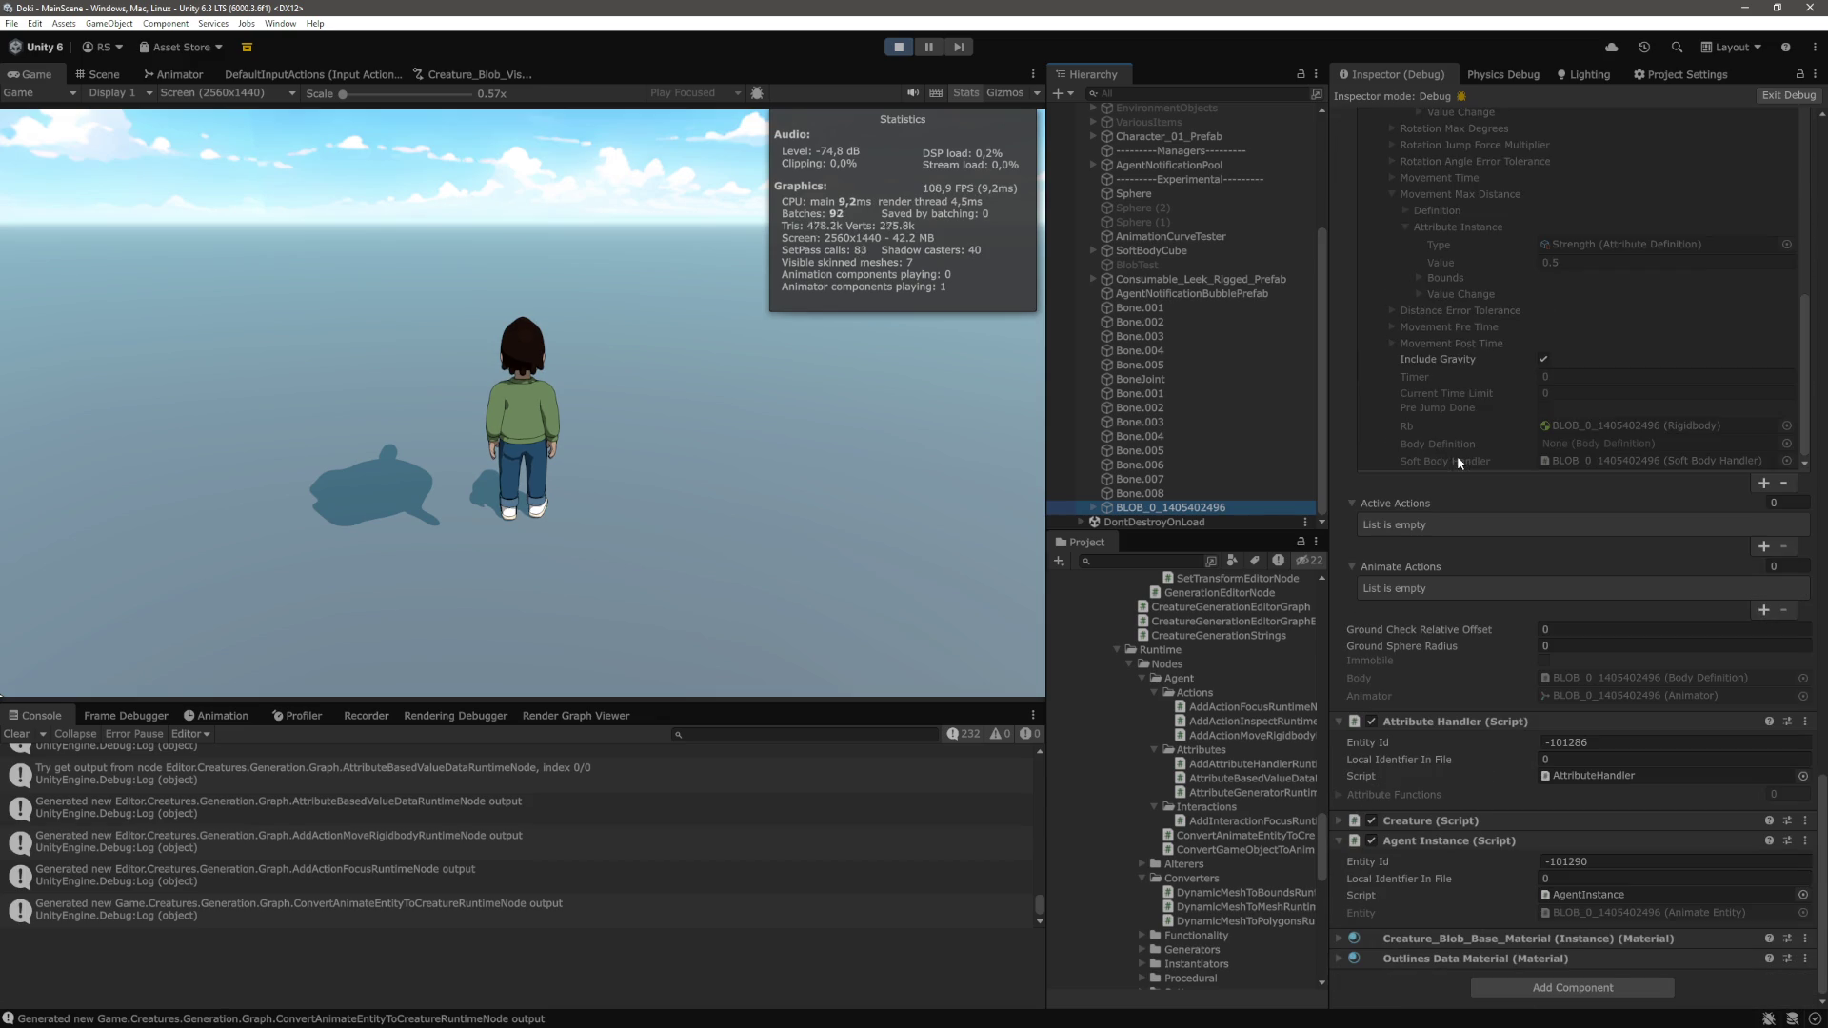
scroll(339, 851, up, 3)
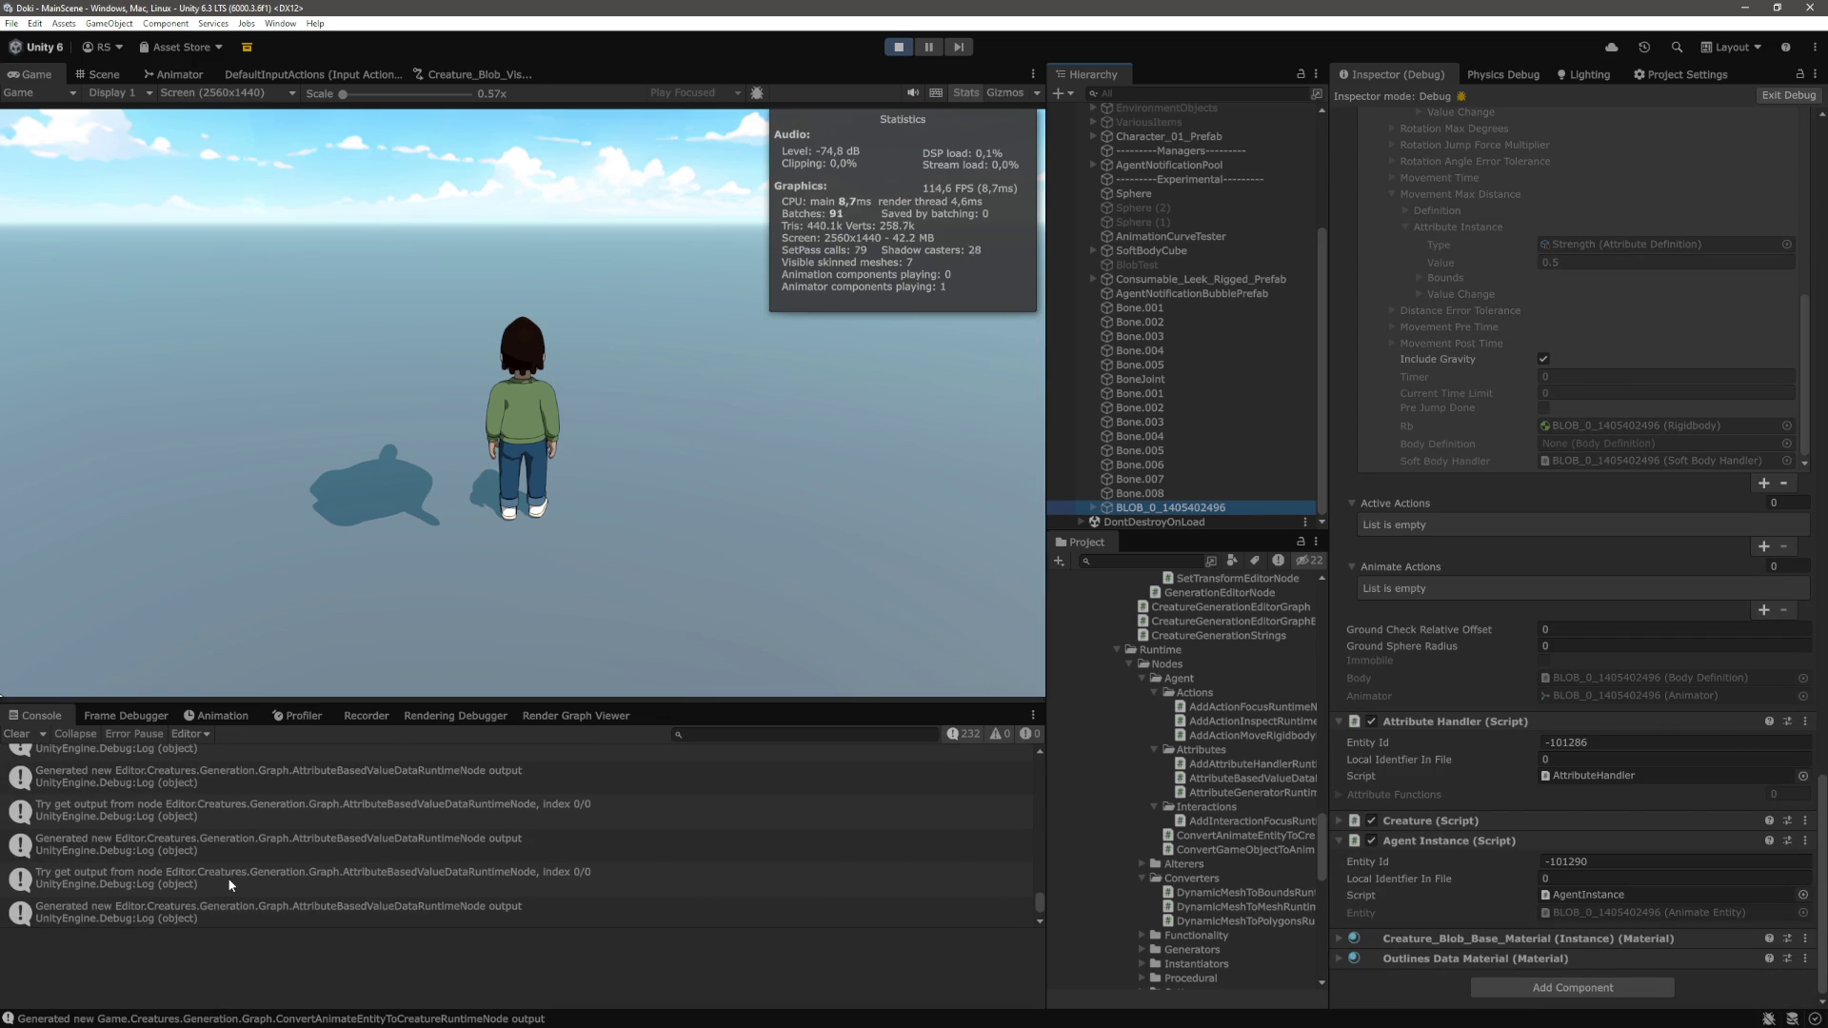
scroll(220, 859, up, 5)
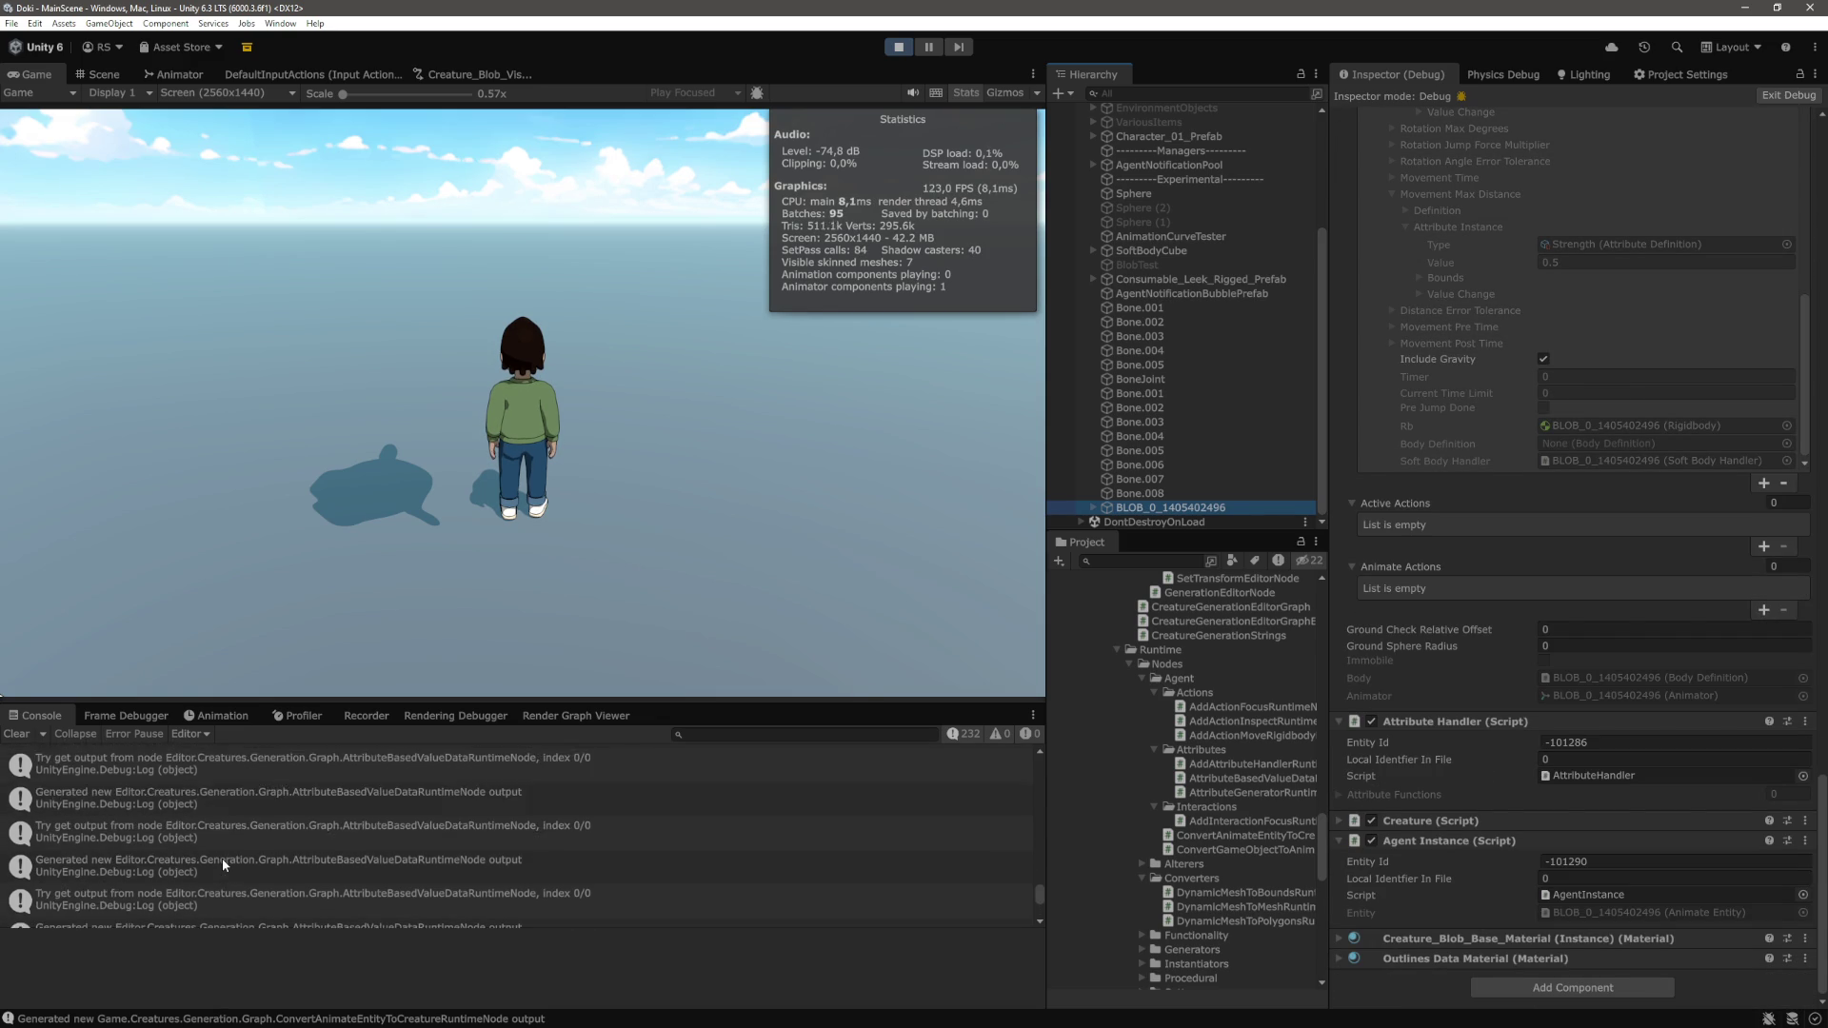
Filter the Console by 'LABEL IS', review the movement logs, then clear it
click(773, 735)
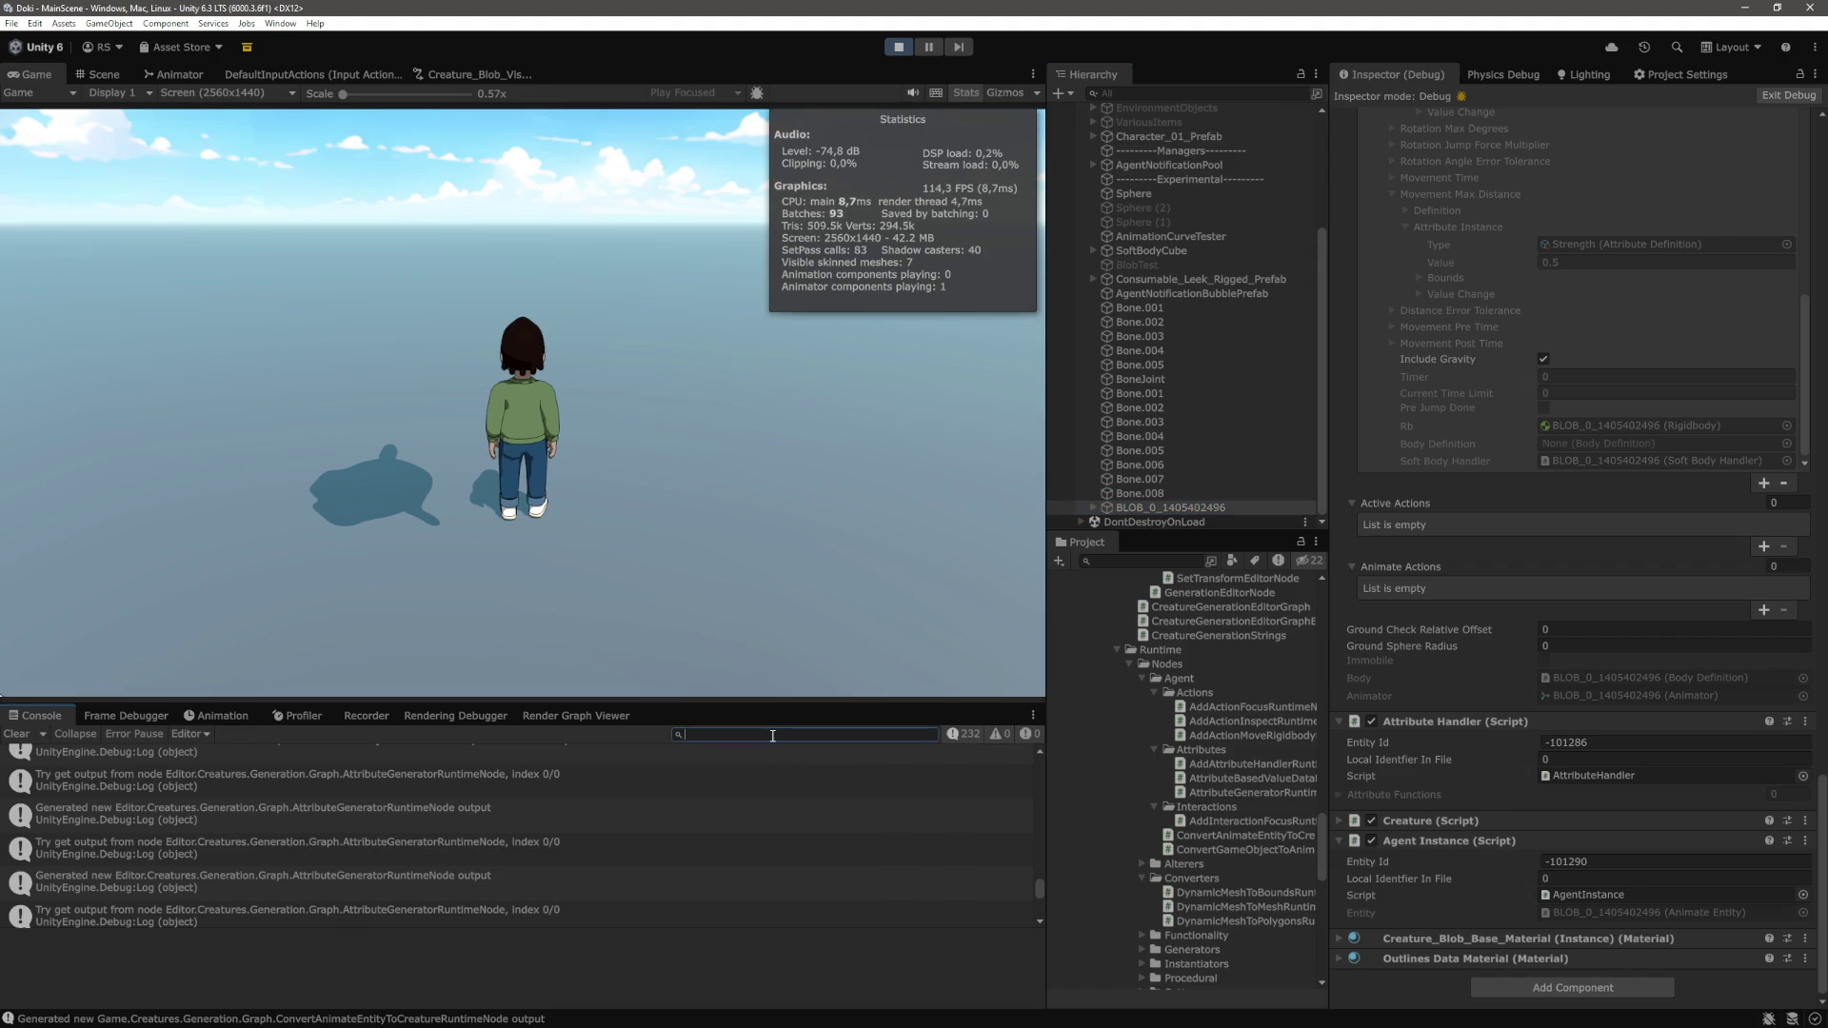
text(LABEL IS)
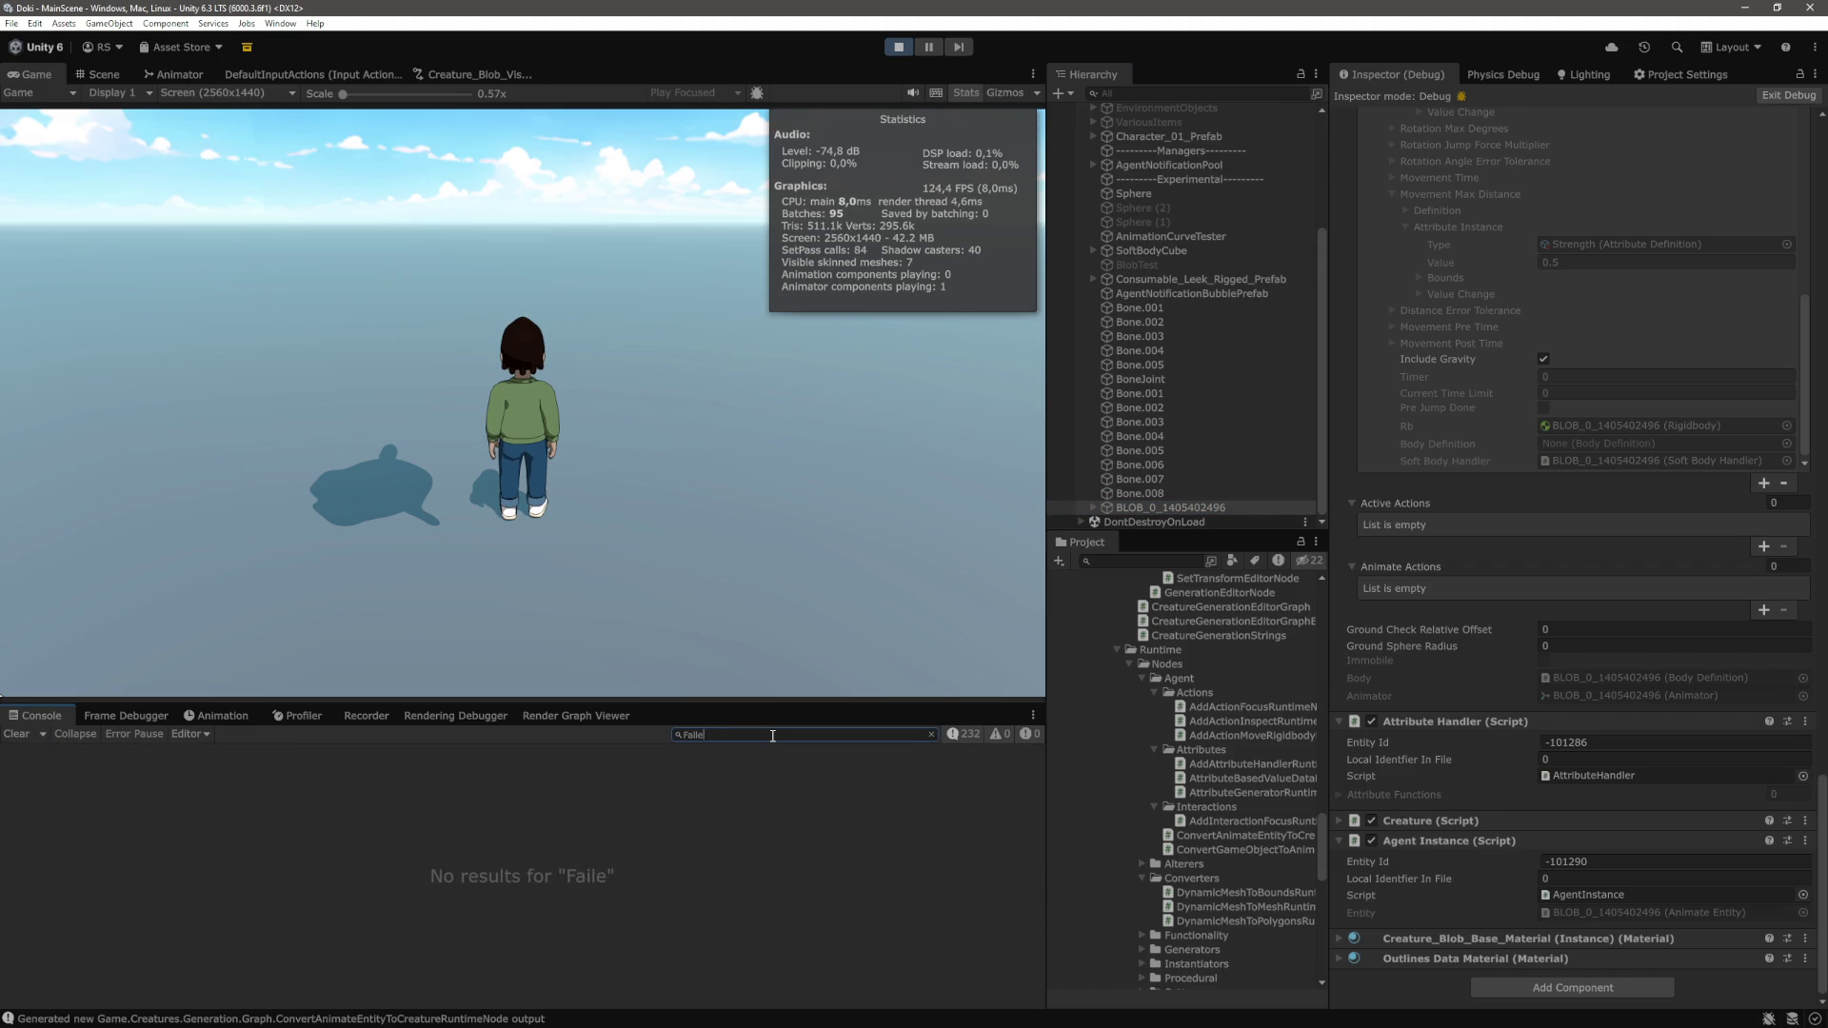
scroll(259, 762, down, 10)
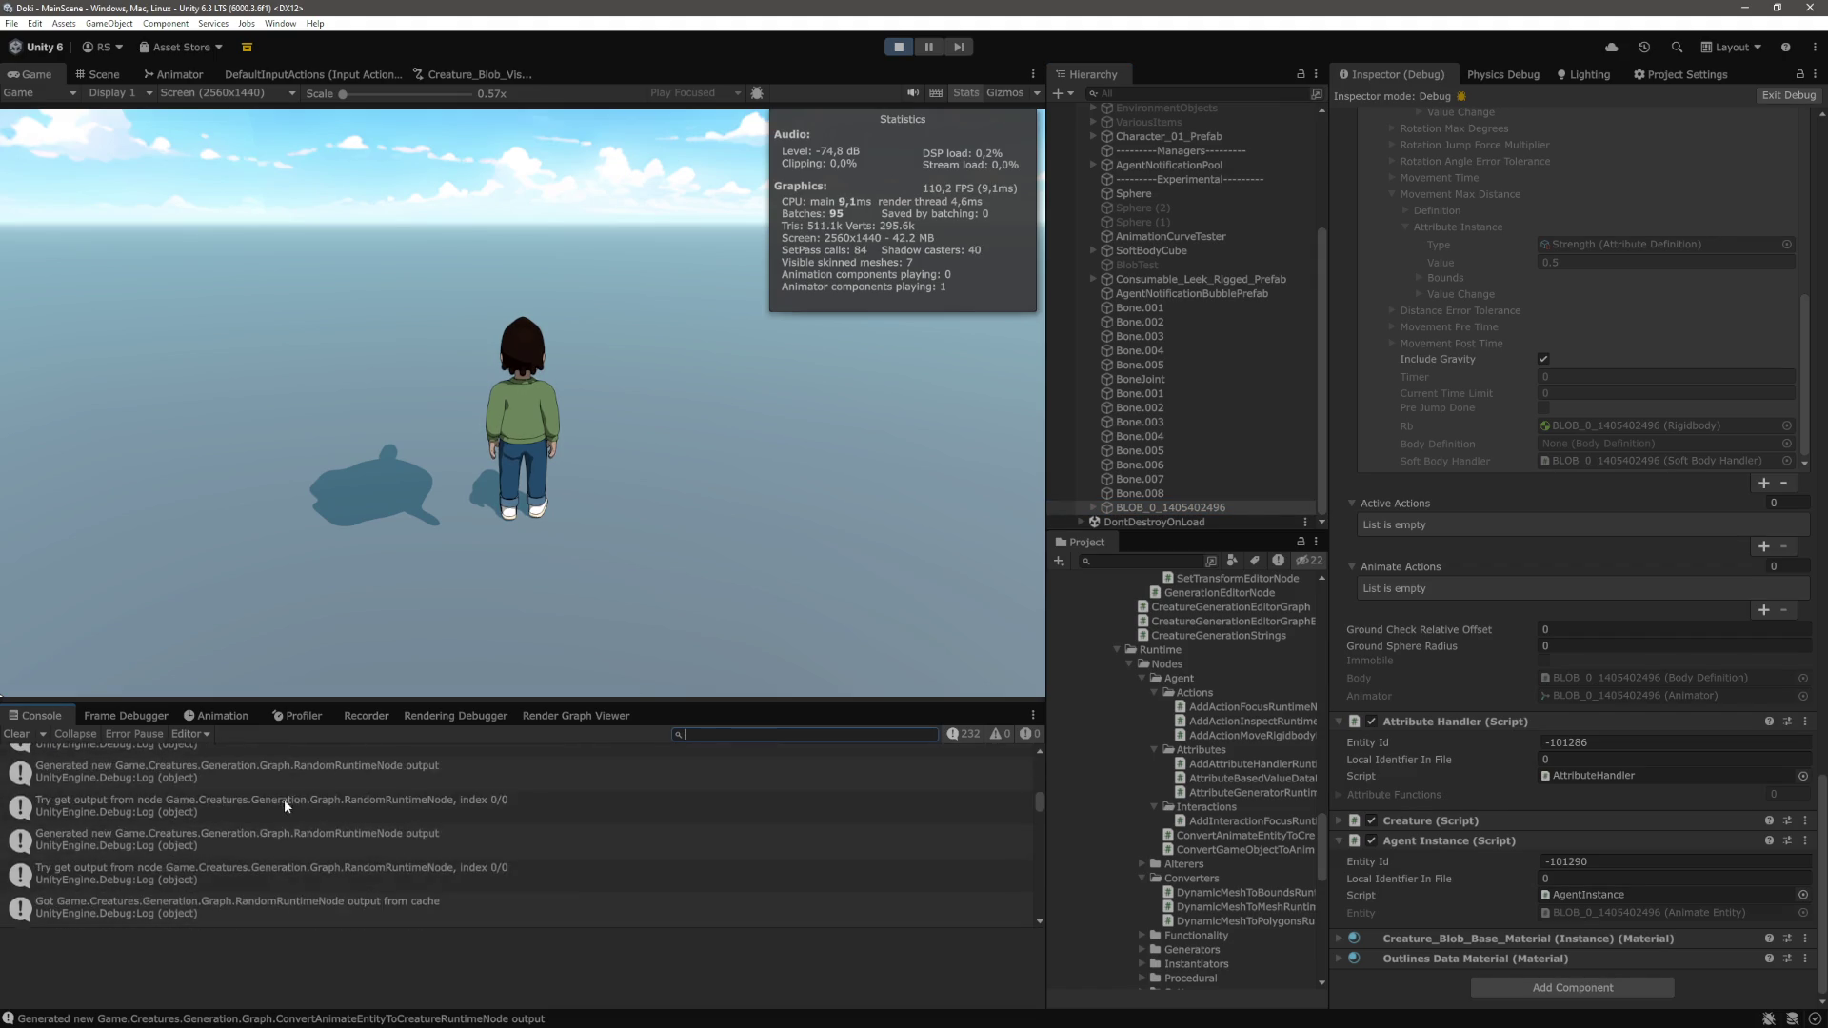
scroll(335, 819, down, 10)
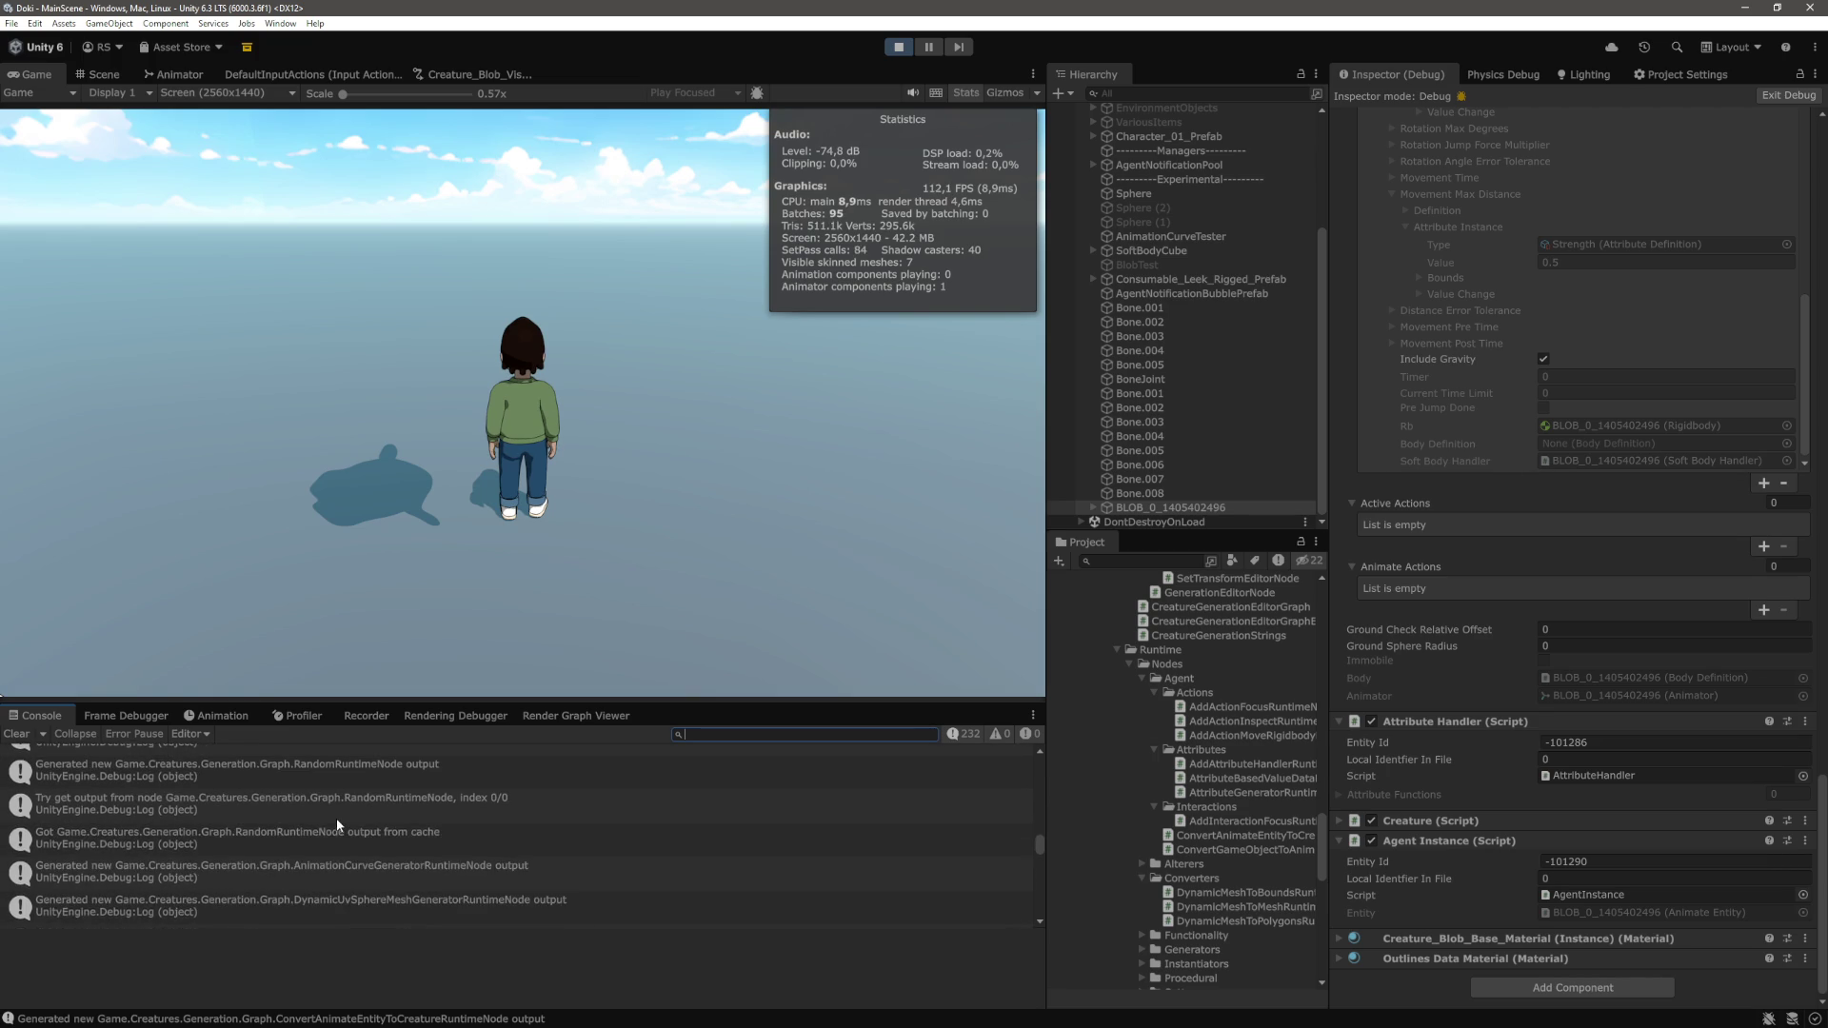
scroll(335, 819, down, 10)
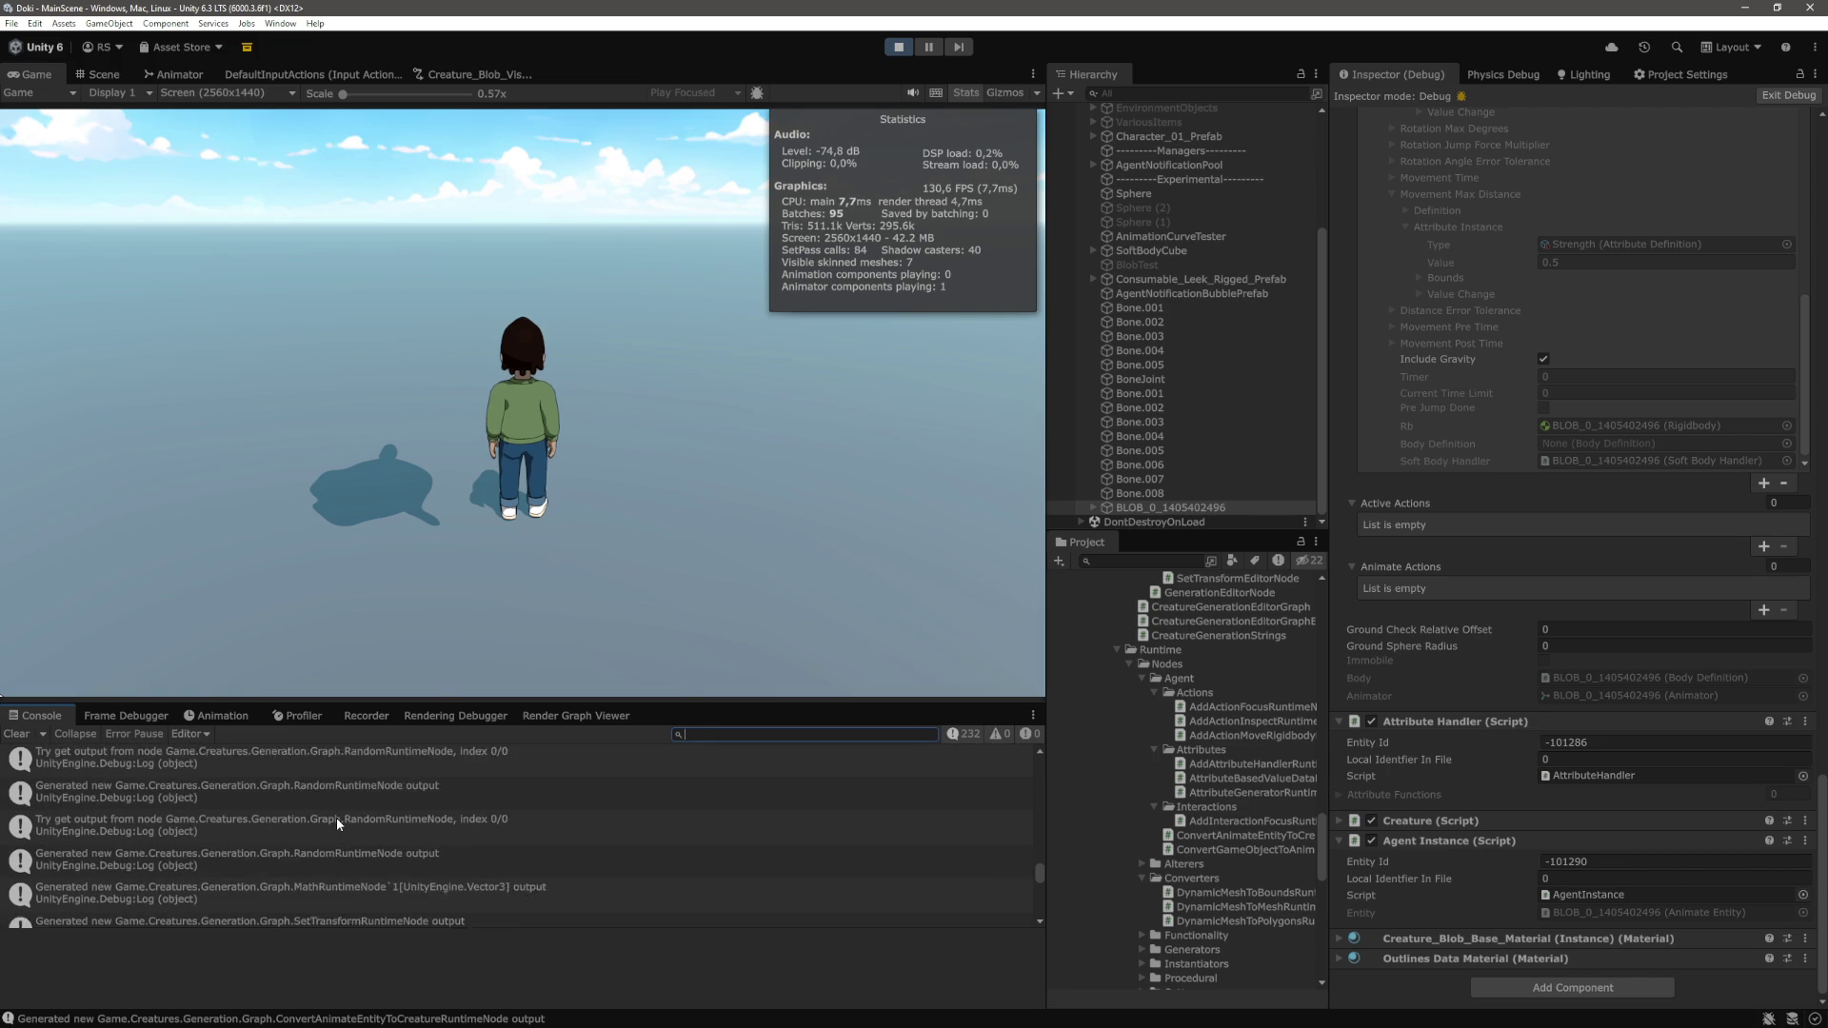
scroll(336, 817, down, 8)
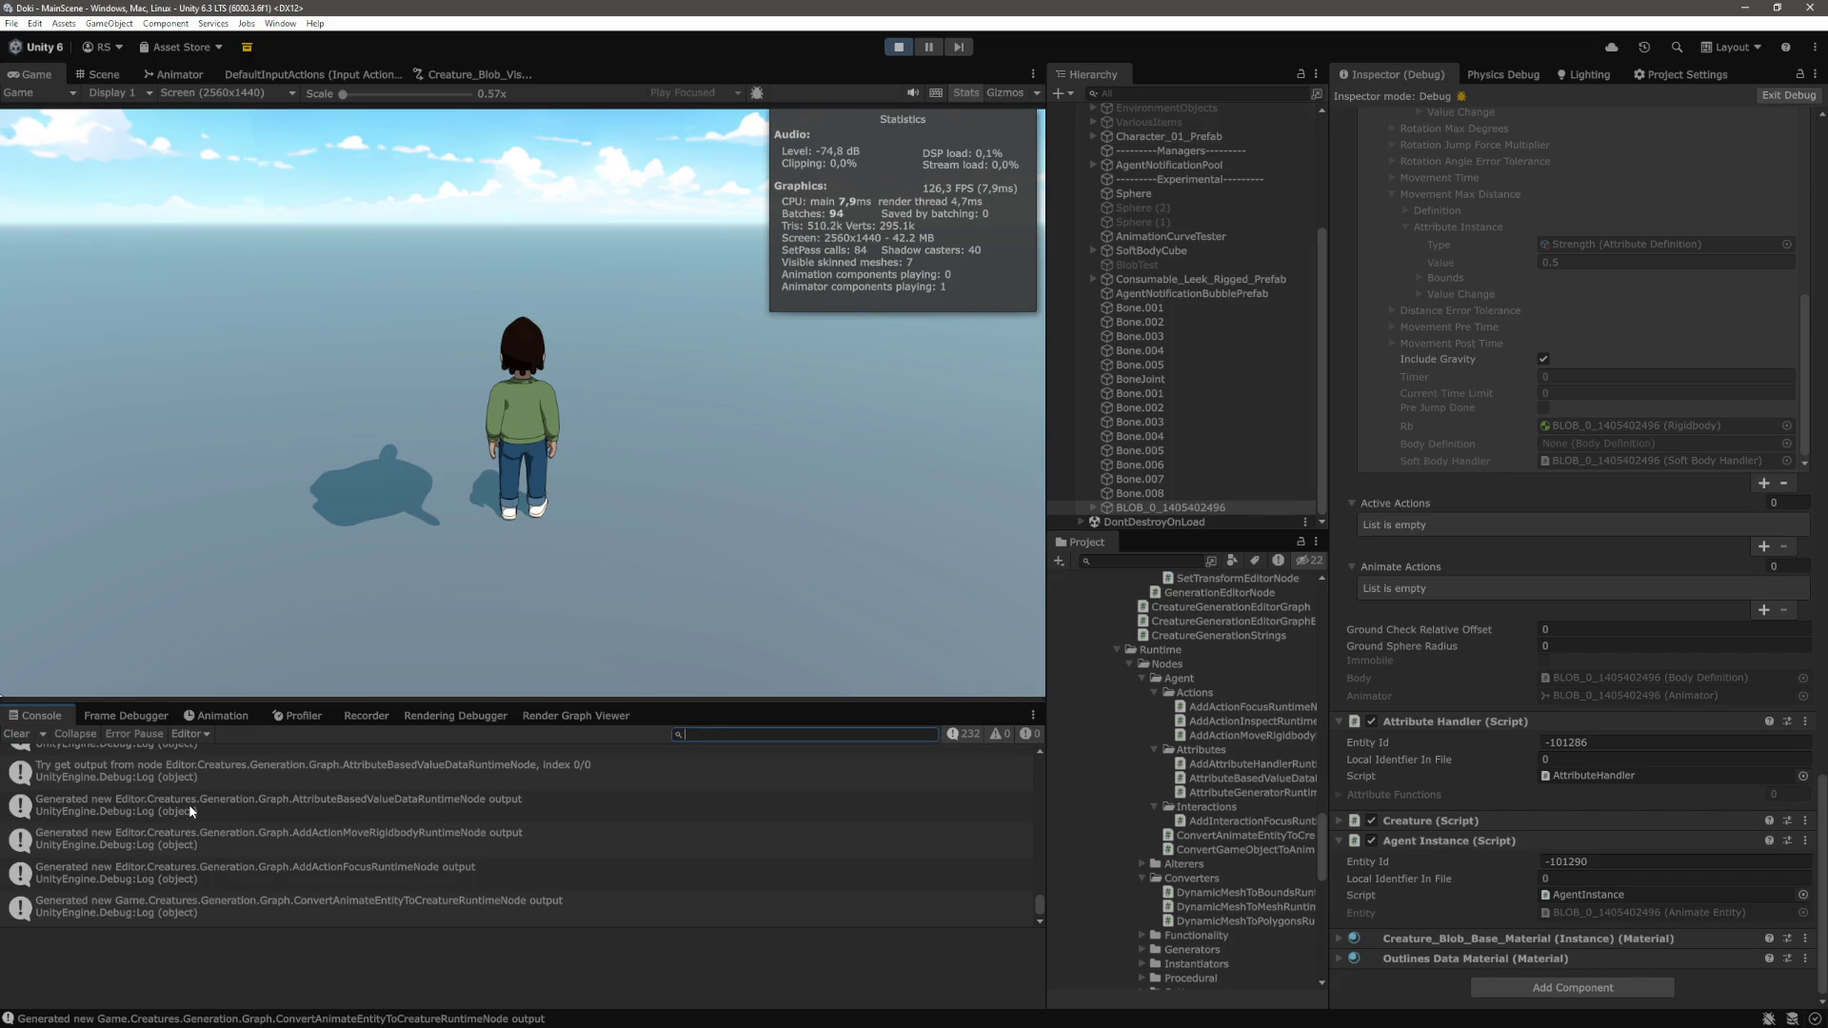
click(16, 733)
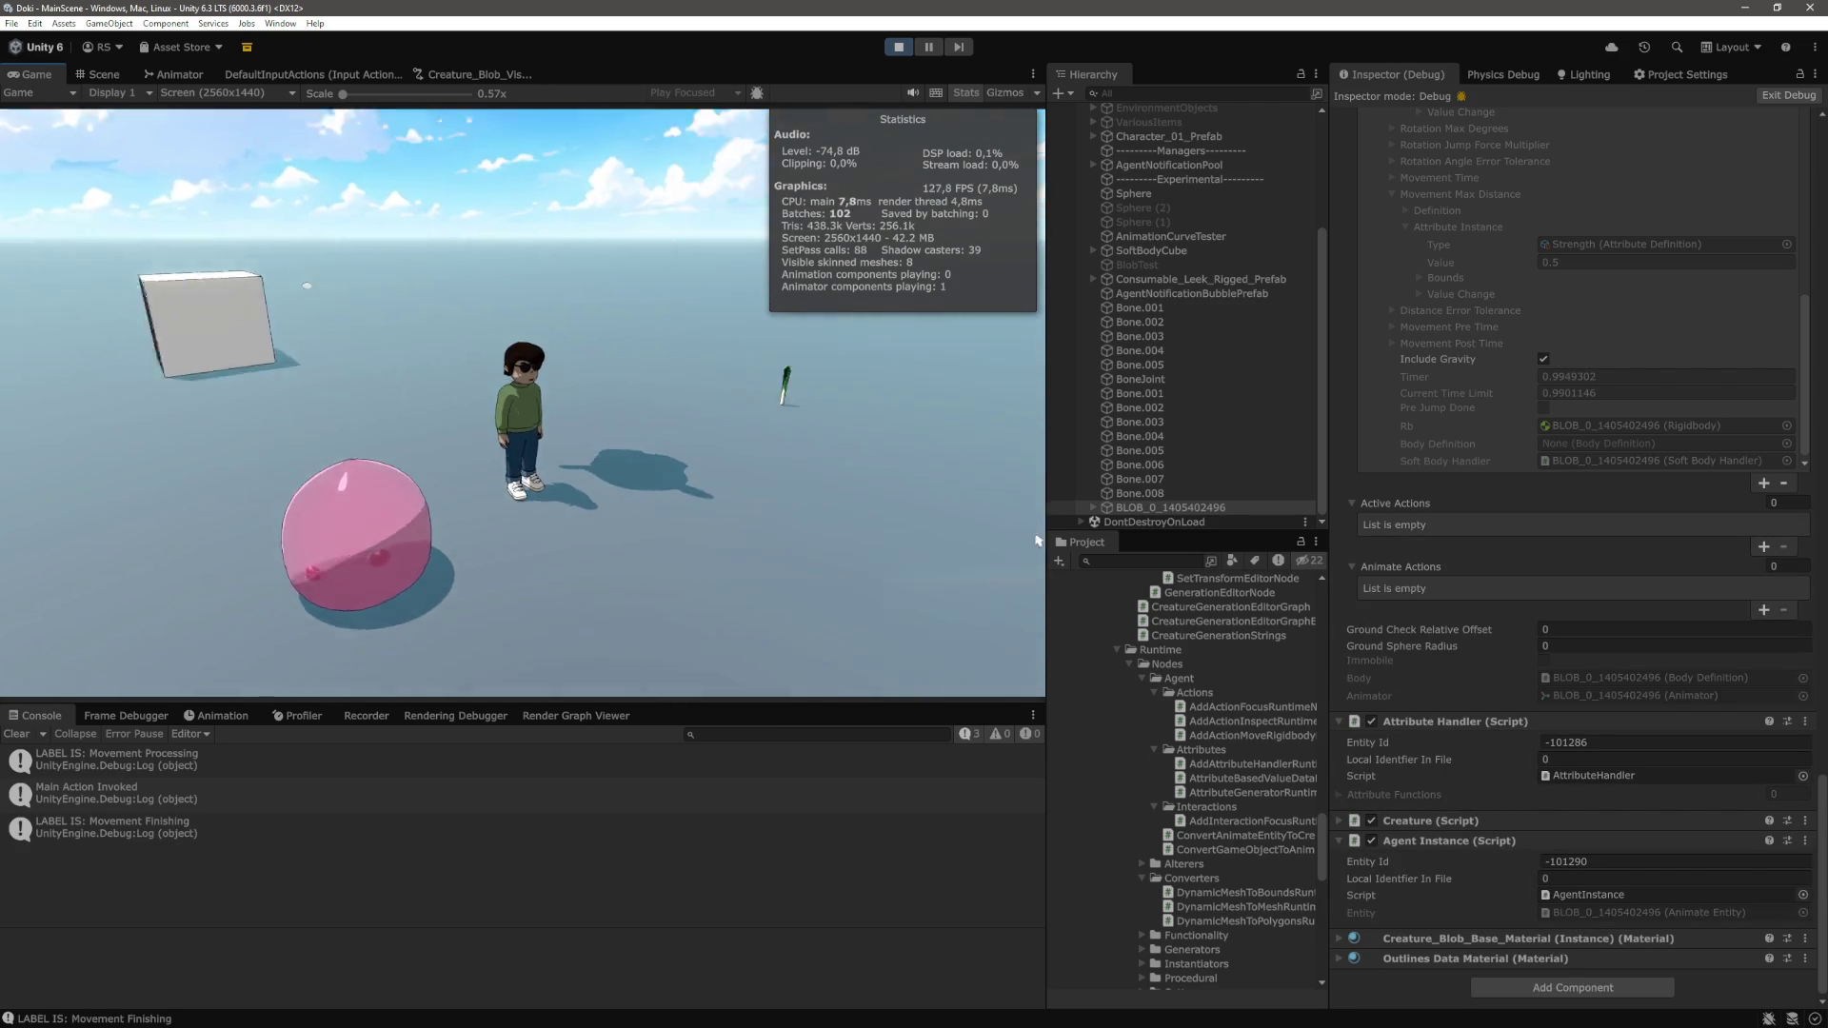
Review the BLOB's Inspector components, then exit Play mode with Ctrl+P
scroll(1523, 628, up, 5)
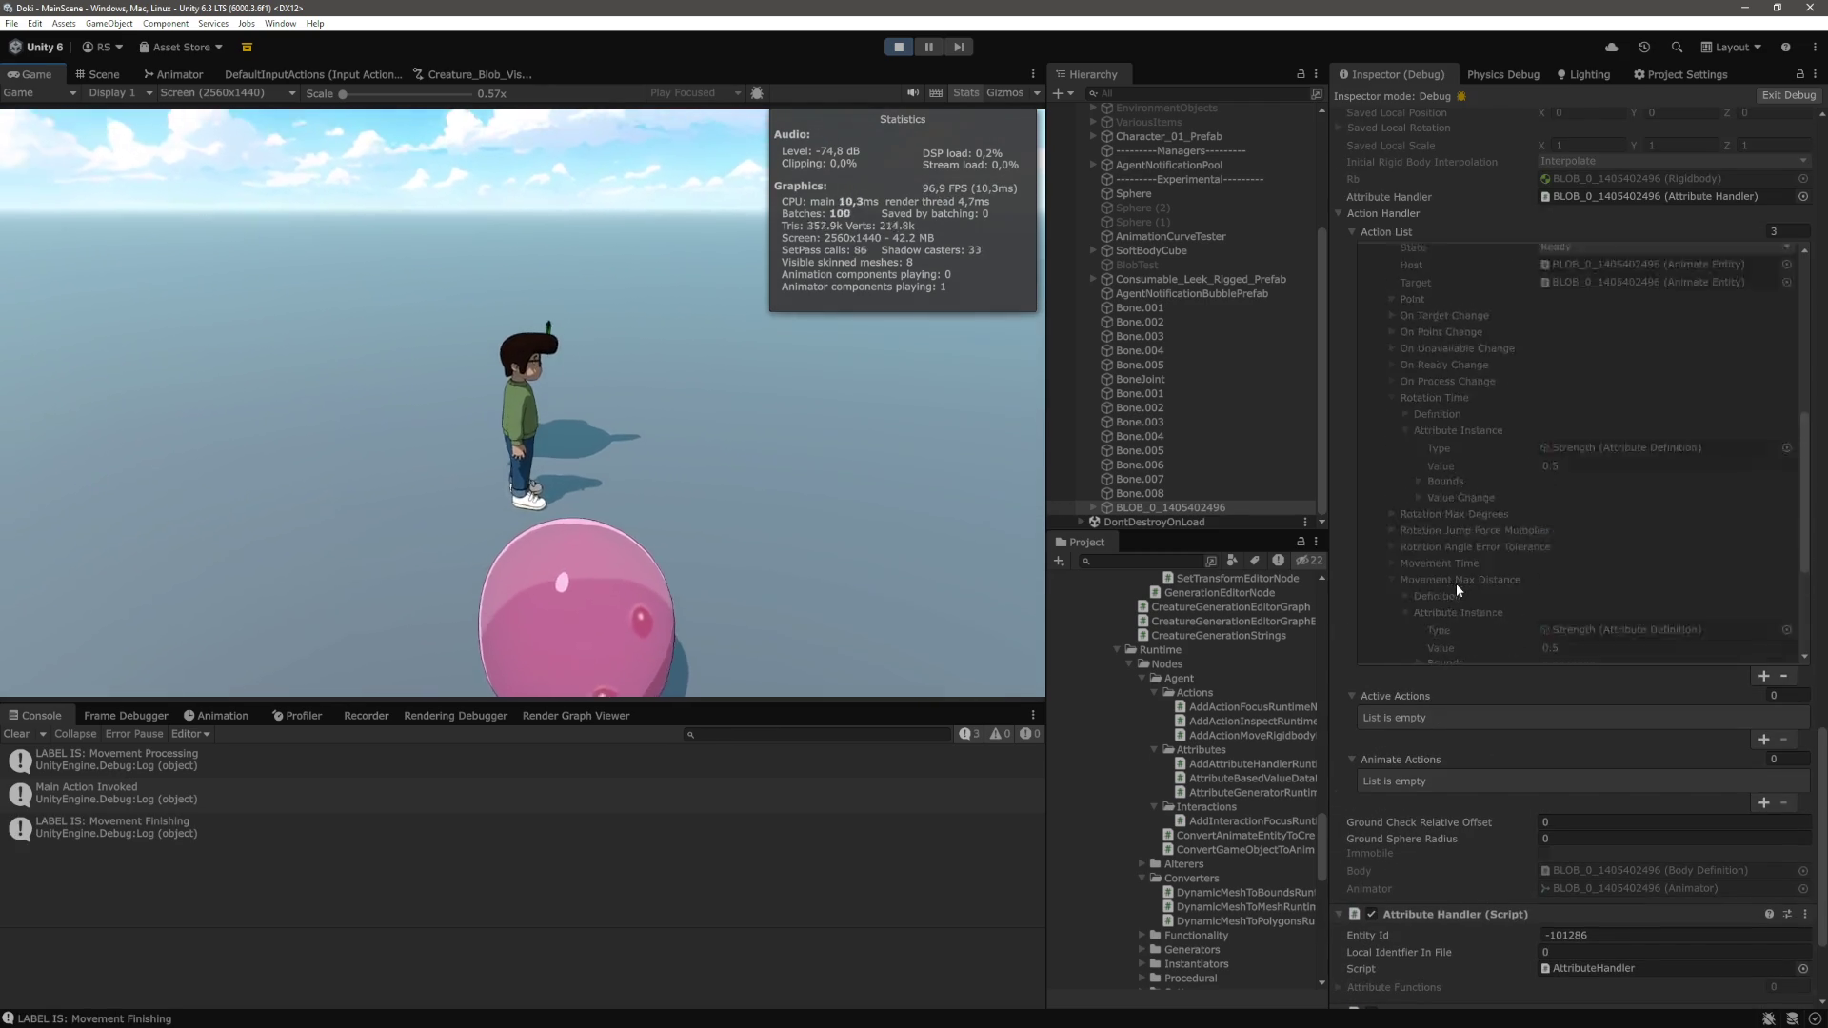
scroll(1473, 583, down, 6)
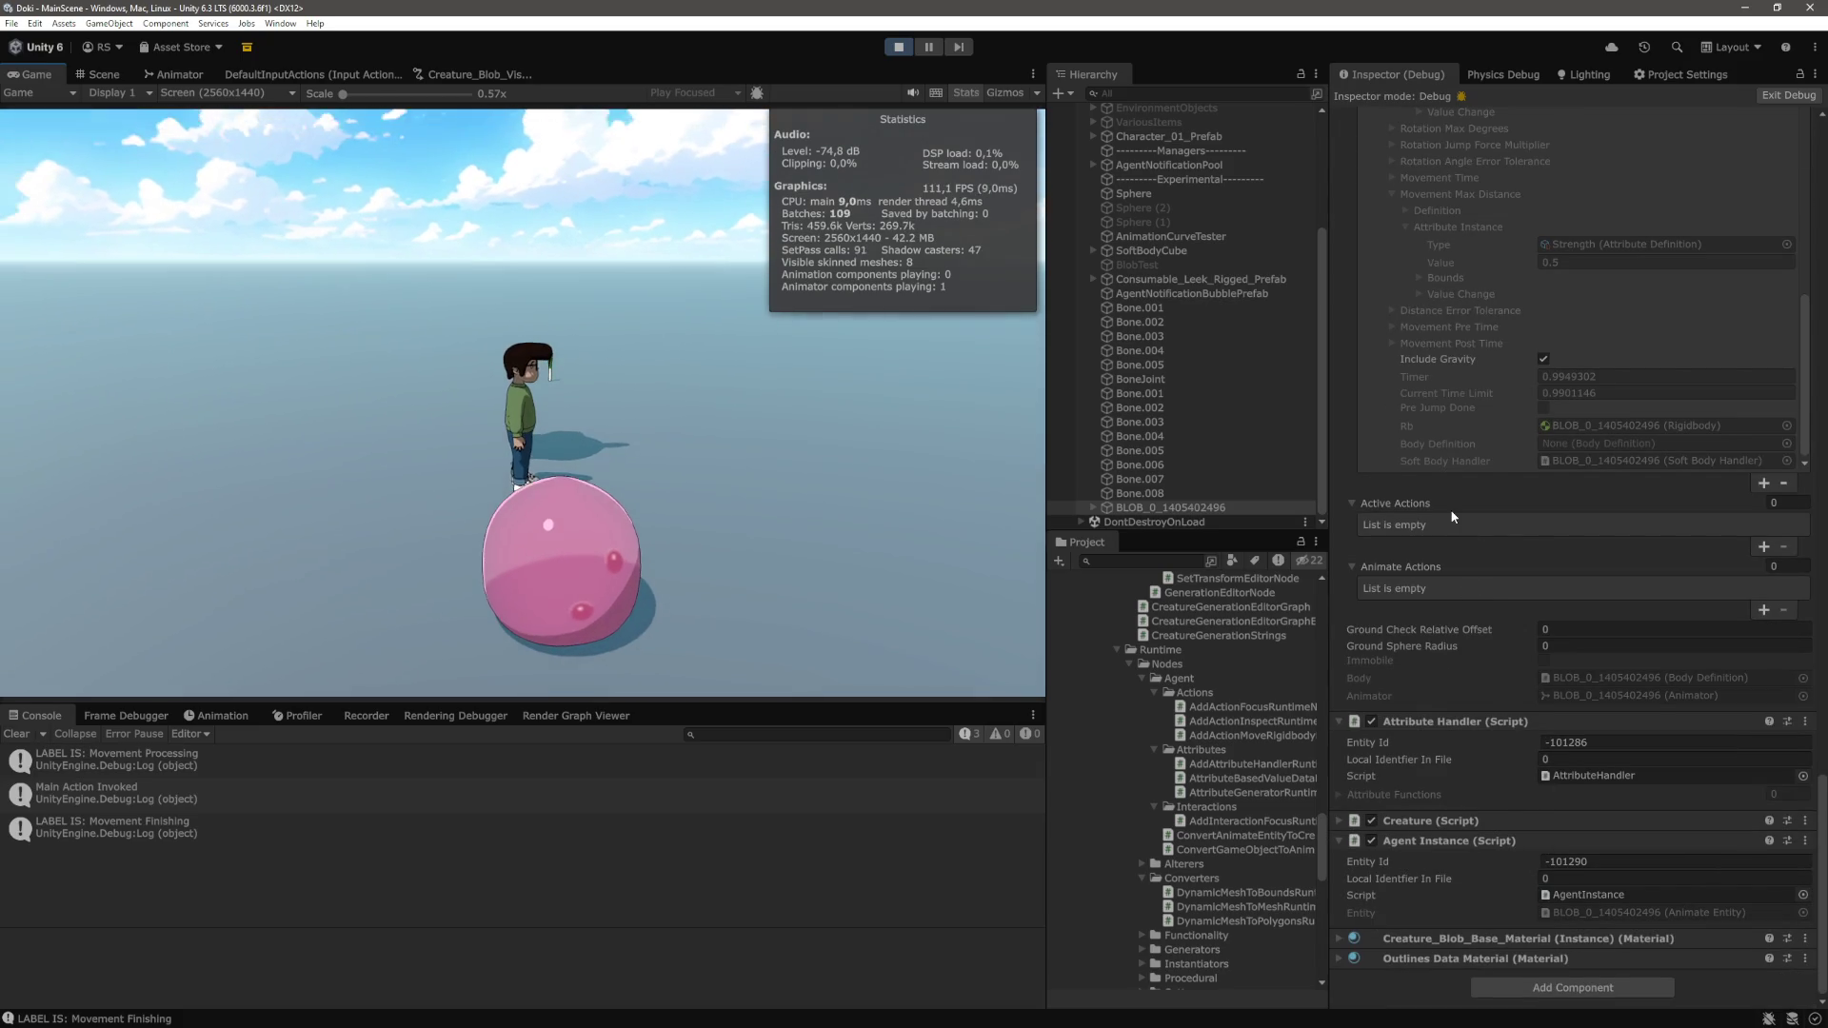
scroll(1472, 575, up, 2)
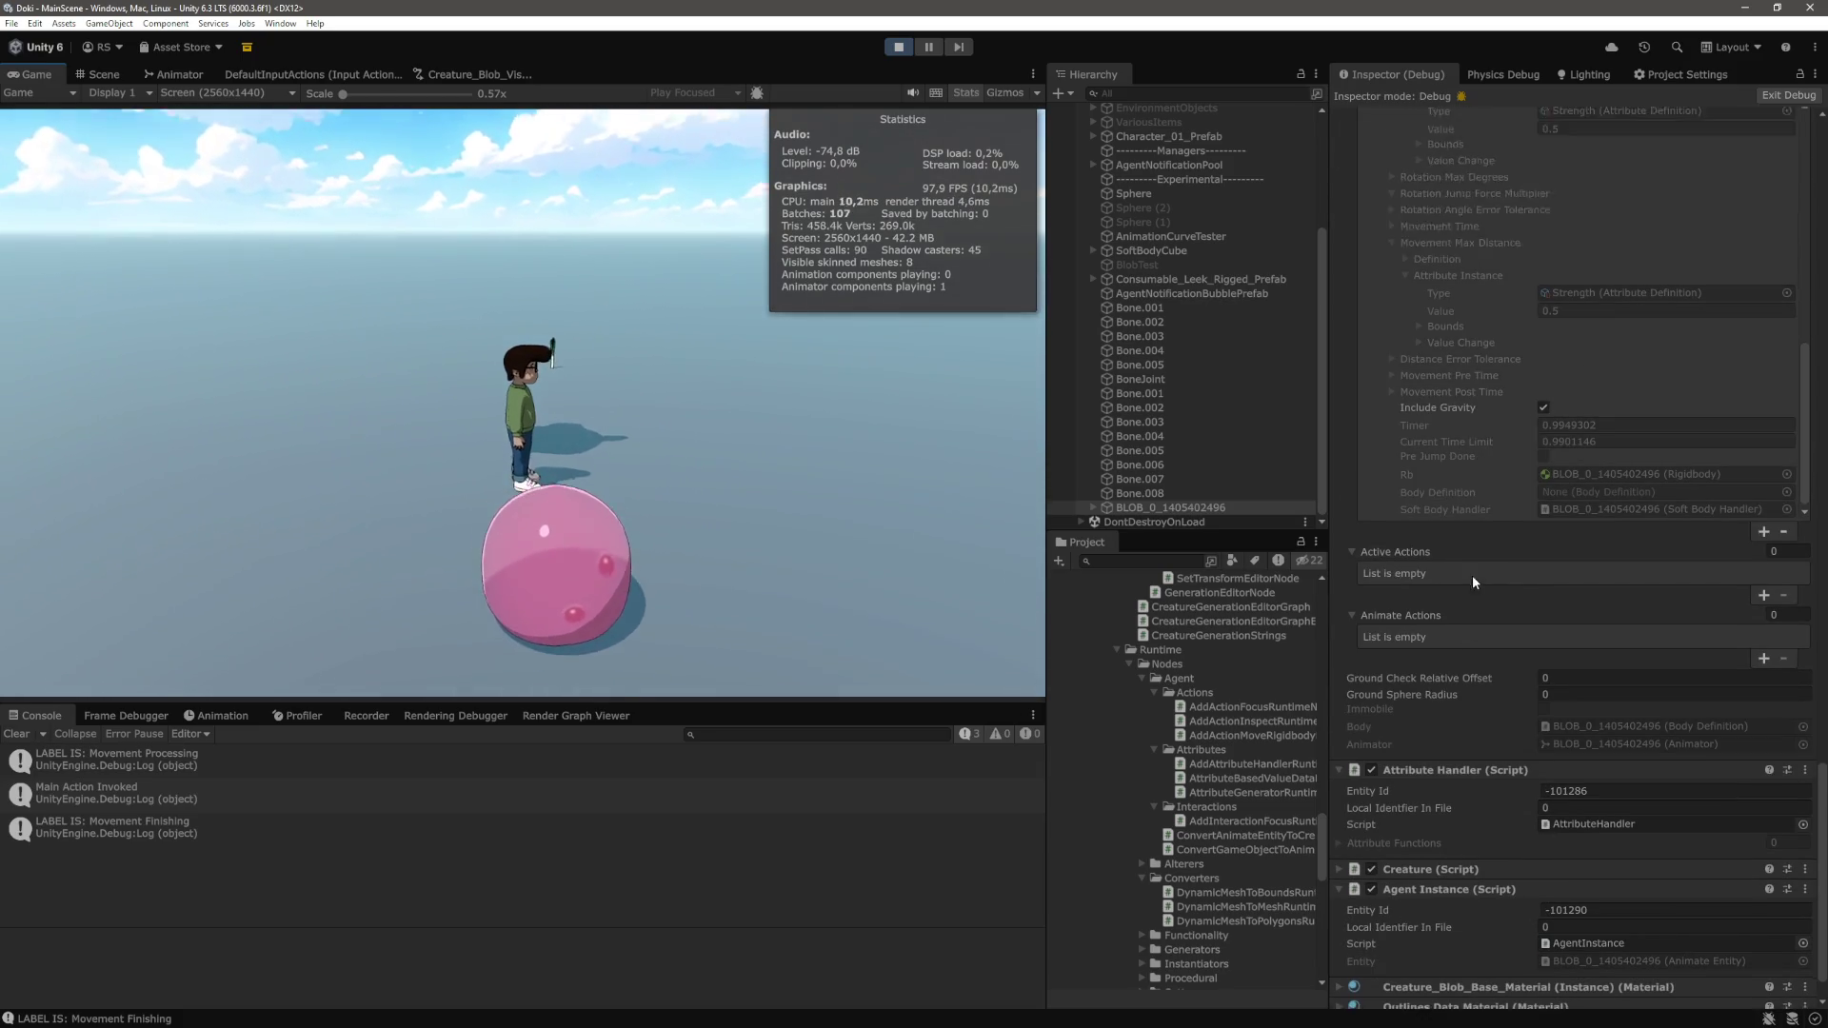
scroll(1367, 503, up, 10)
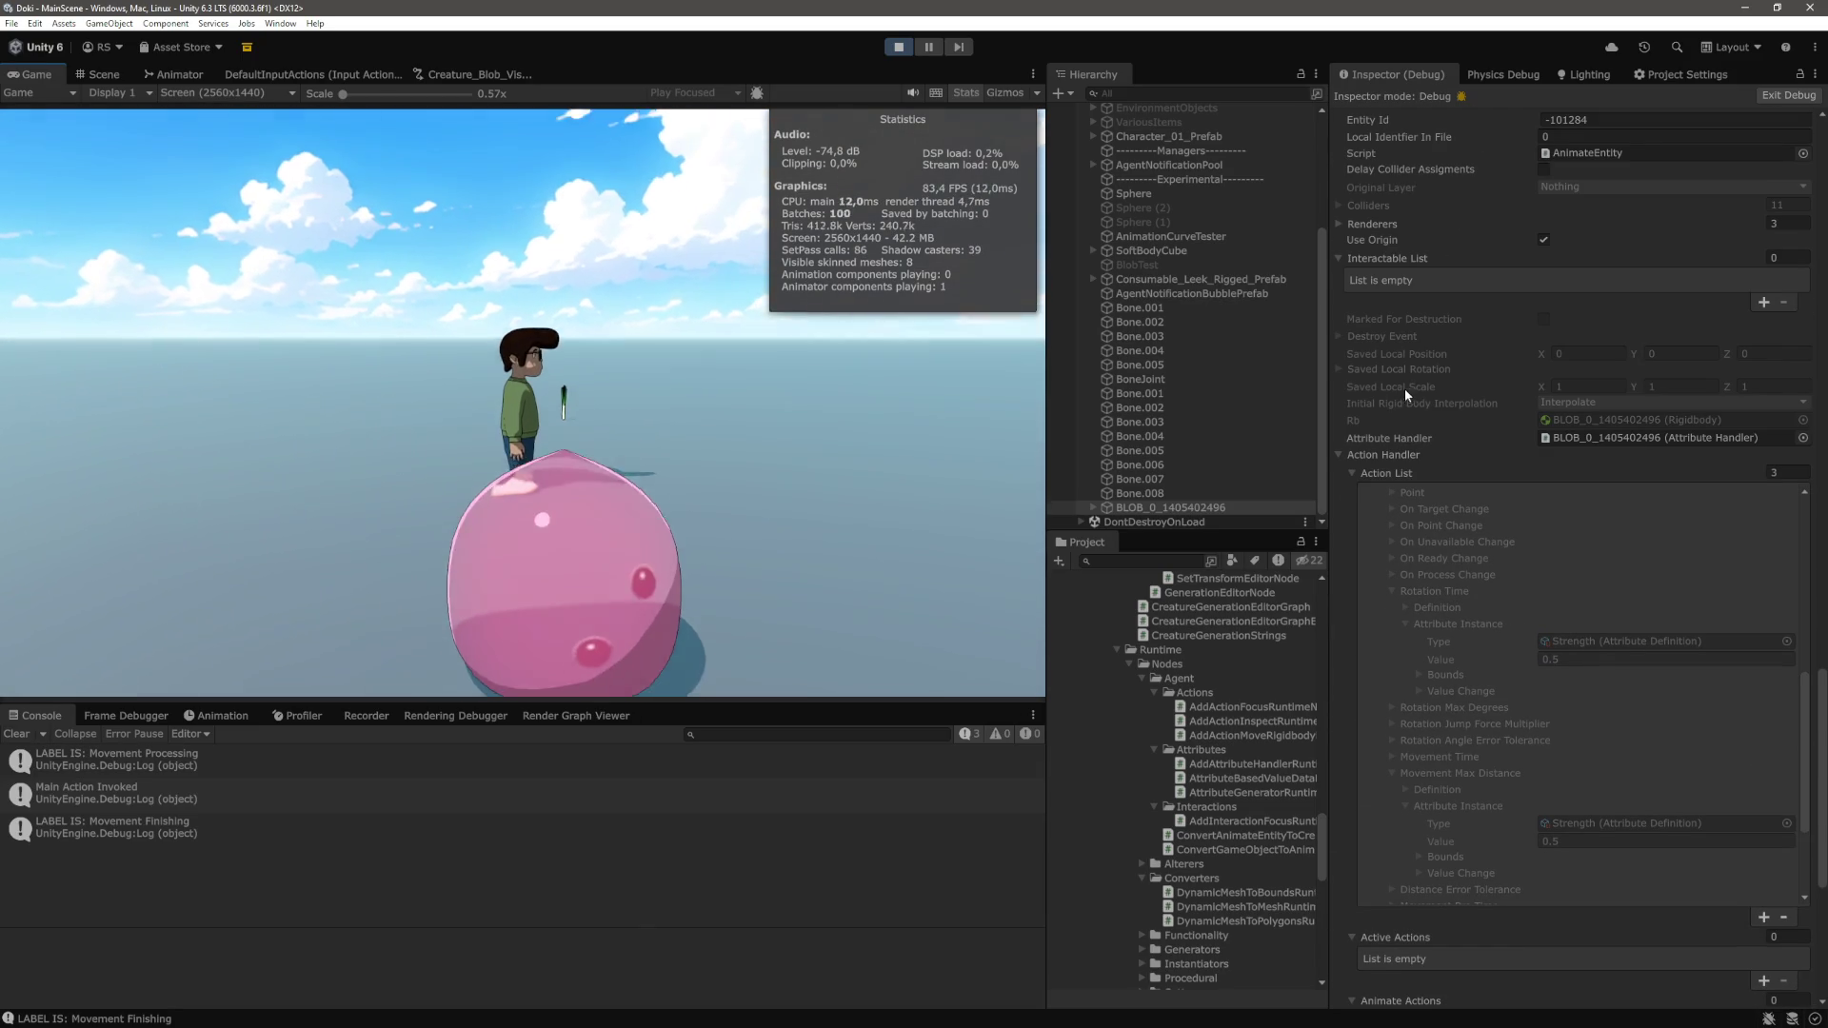
scroll(1353, 419, up, 3)
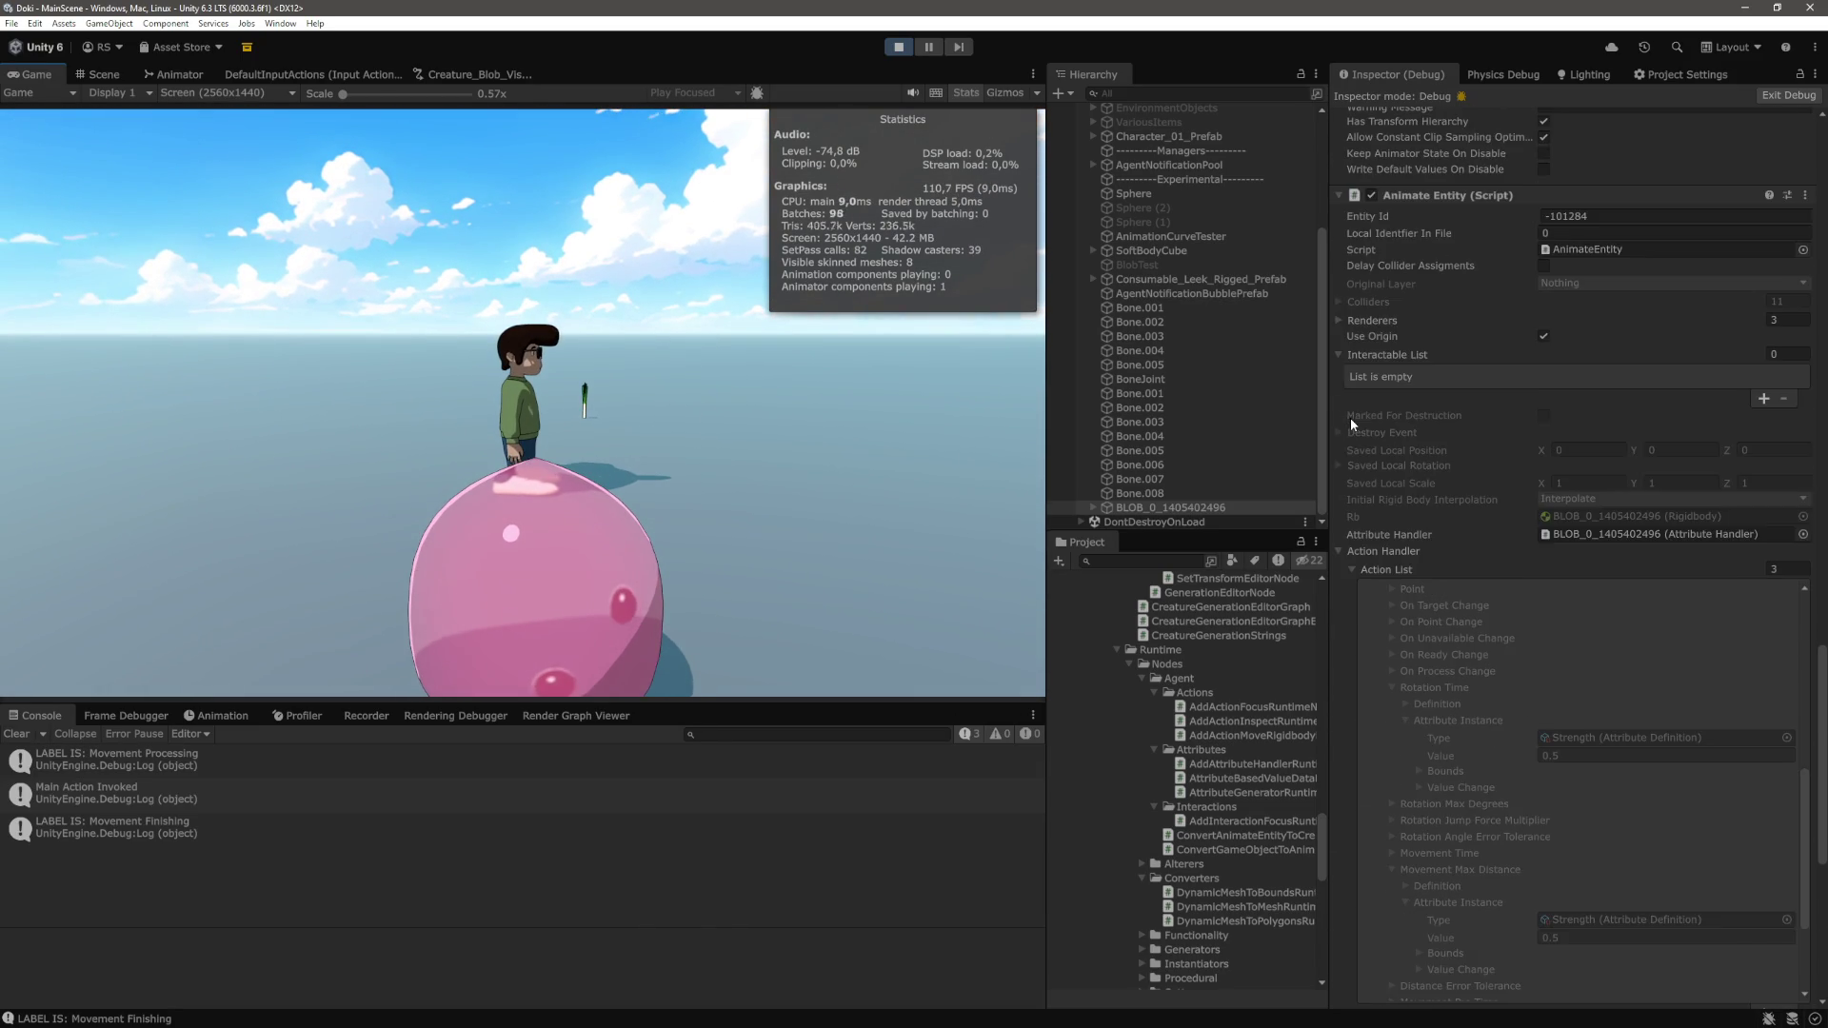
scroll(1350, 419, up, 2)
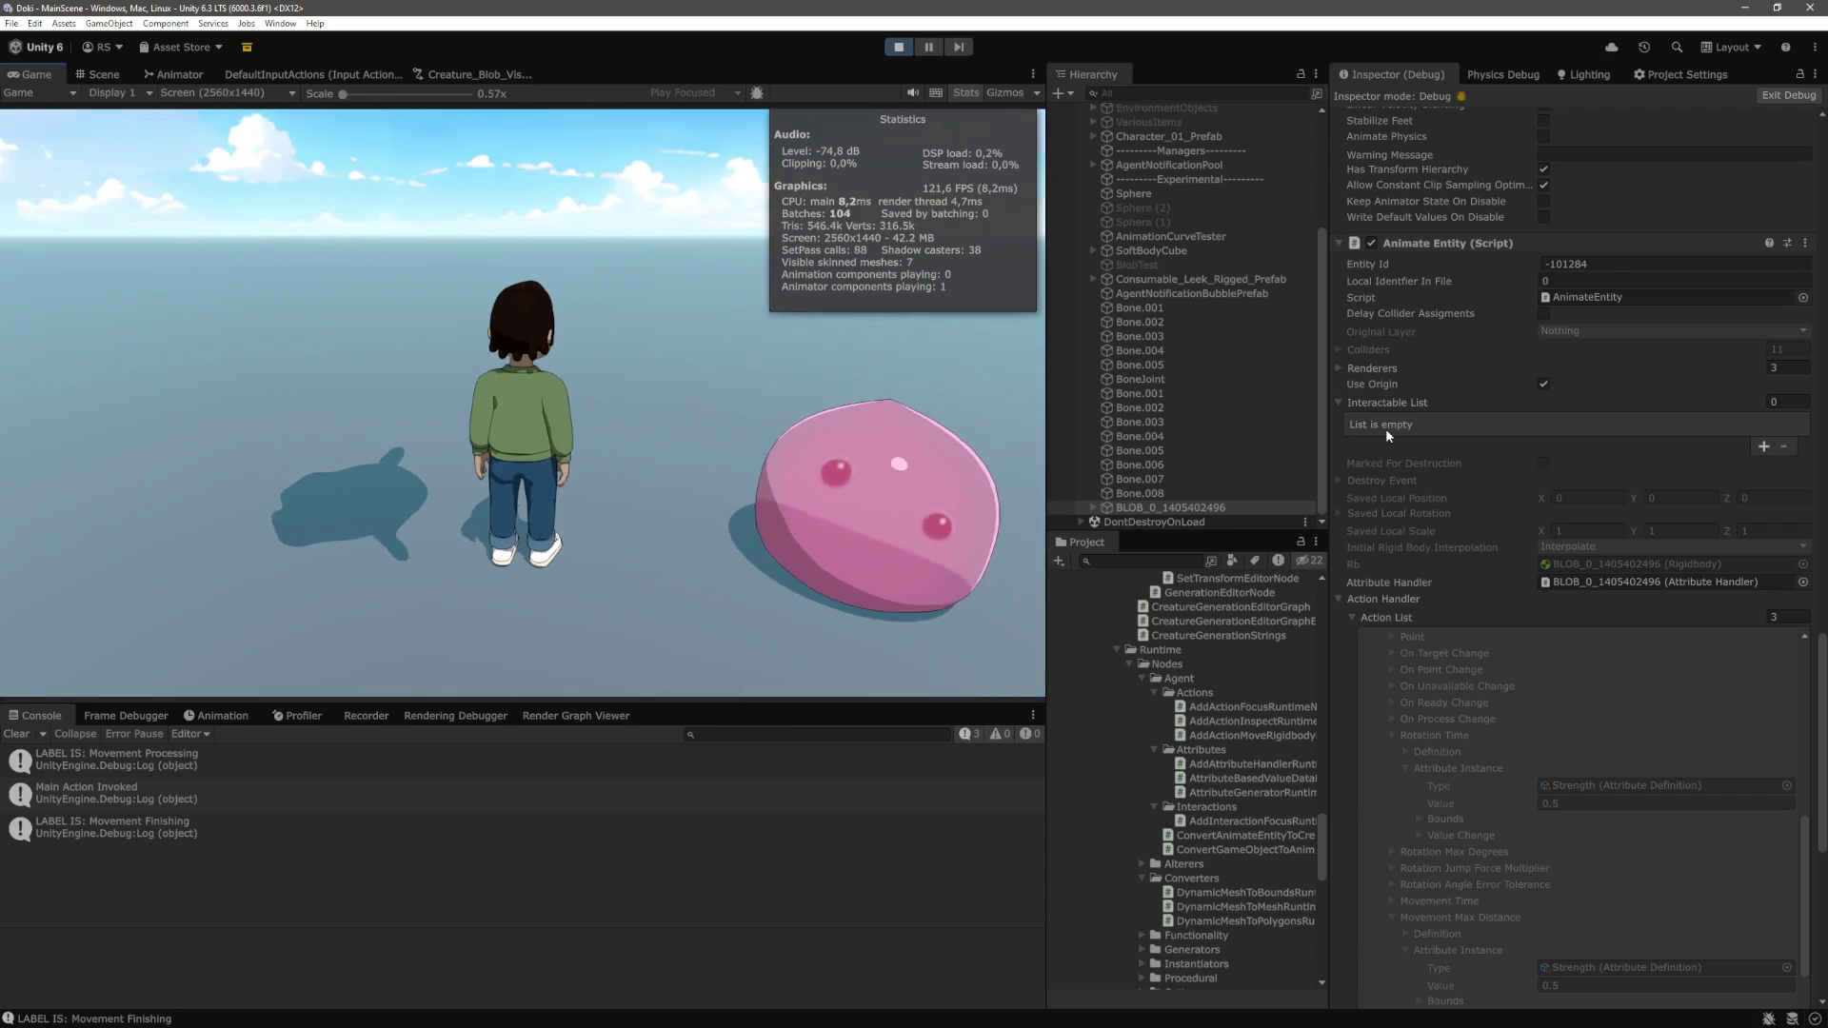
key(ctrl+p)
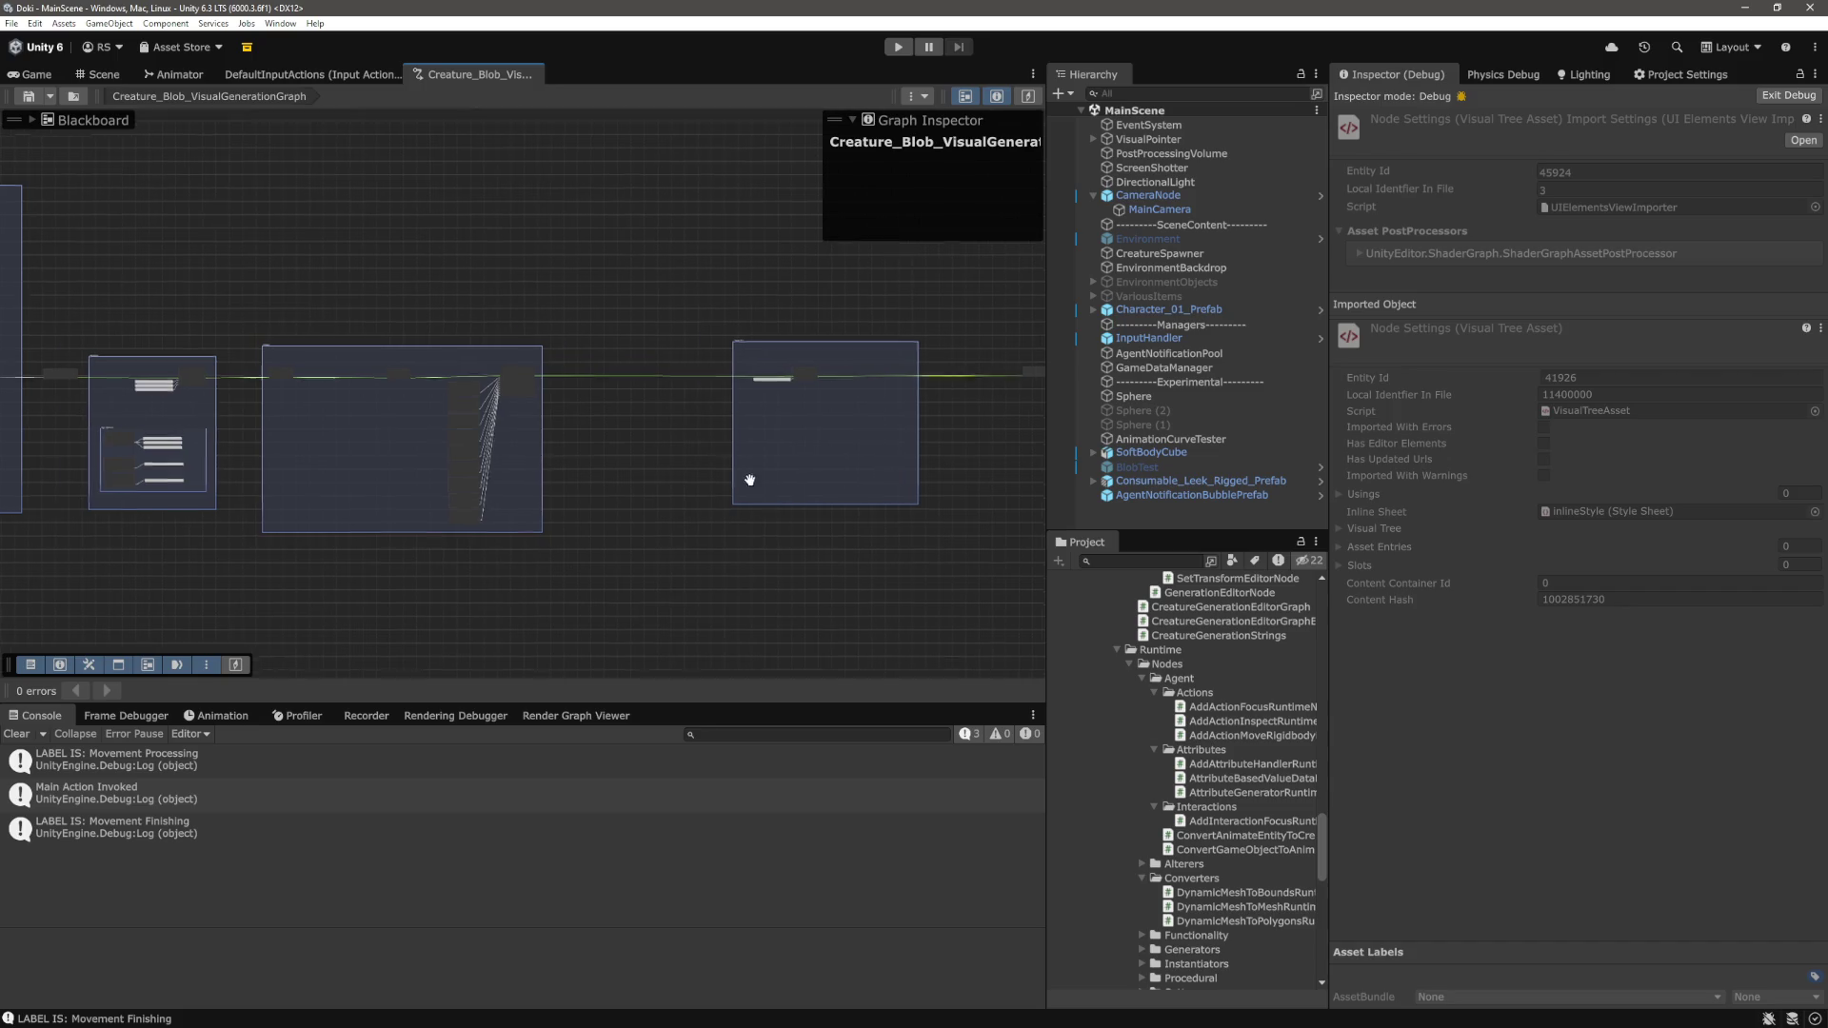
Pan and zoom the graph to view AddInteractionFocusEditorNode and the Actions and Interactions groups
scroll(672, 353, up, 5)
scroll(635, 315, up, 8)
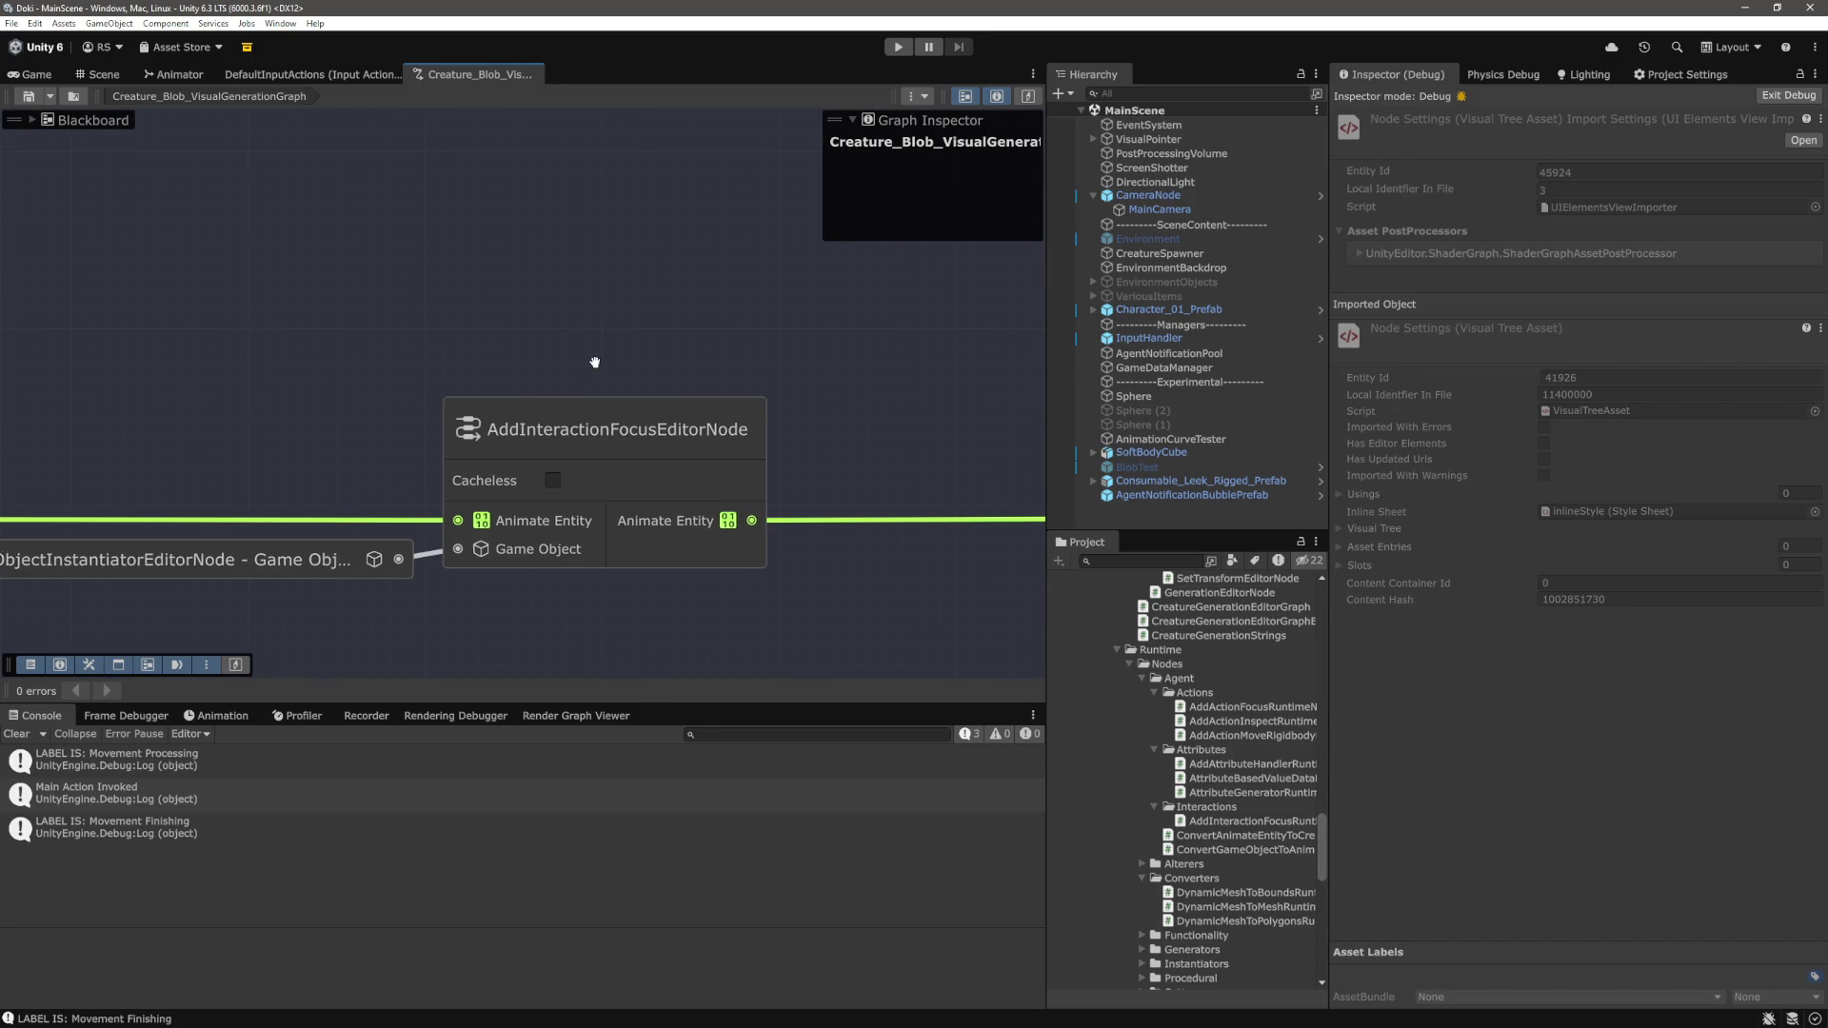
drag(592, 360, 682, 344)
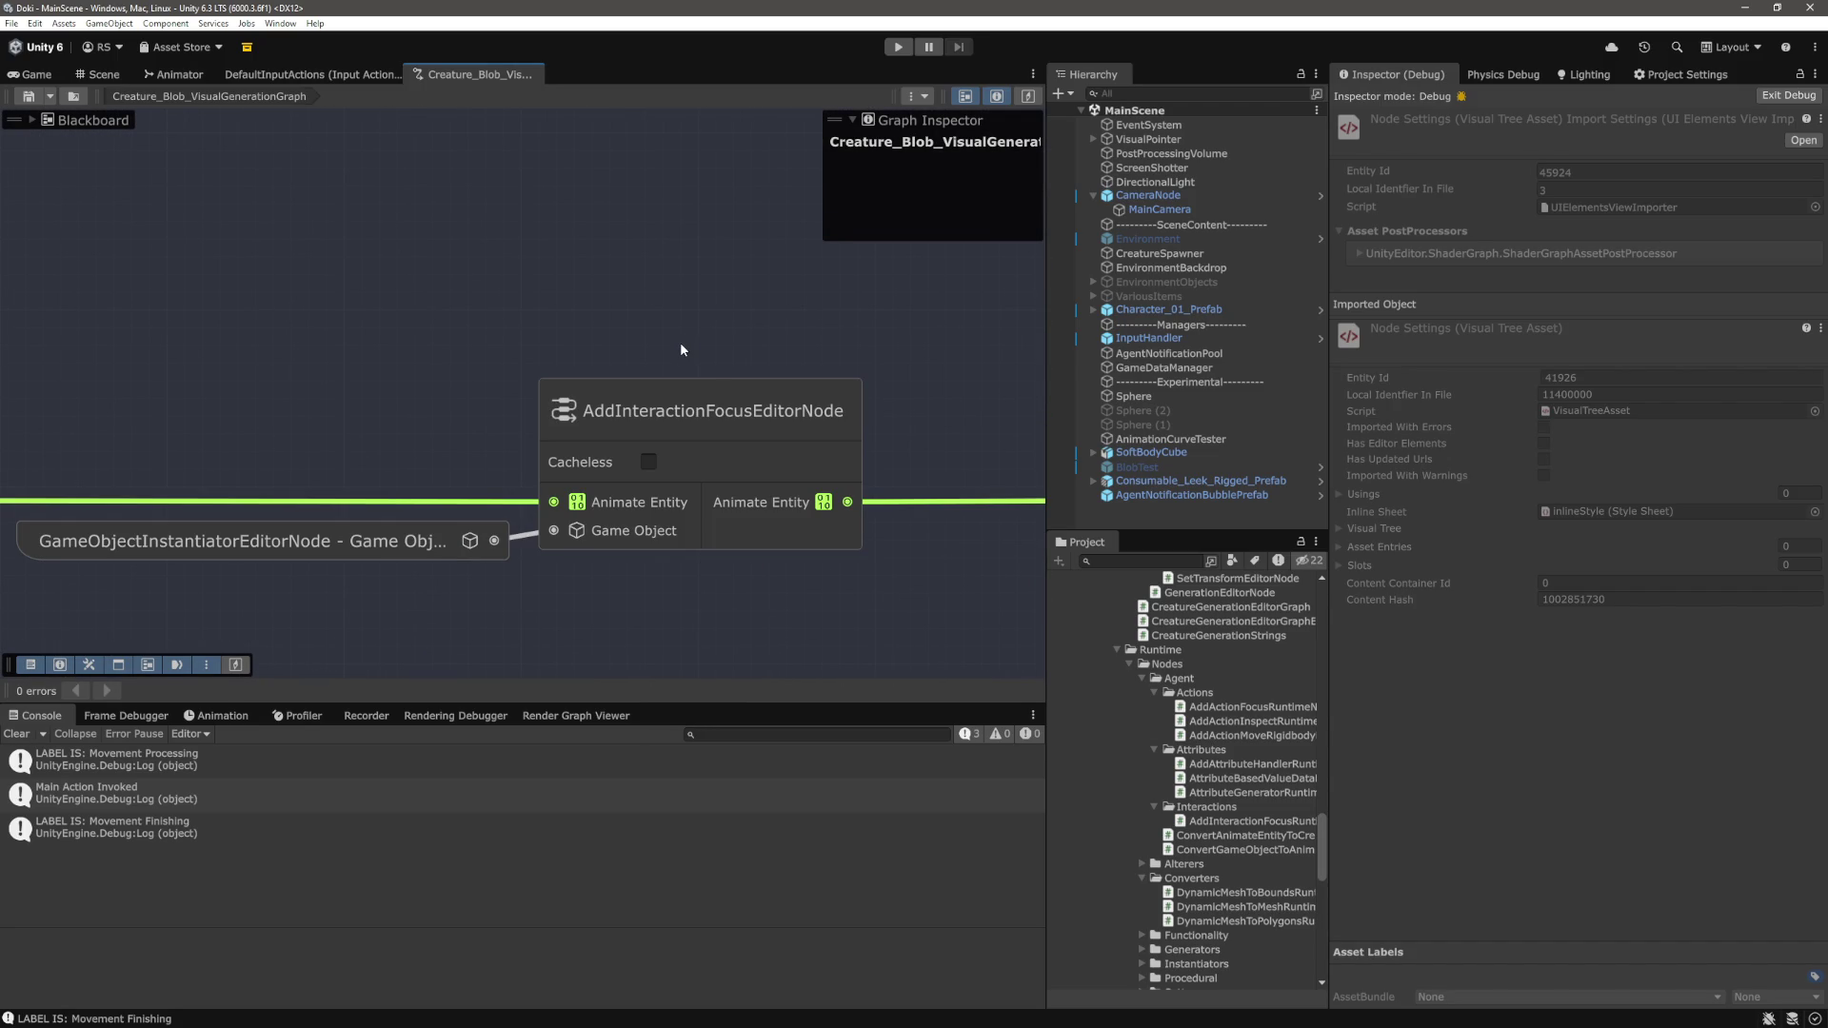
scroll(678, 345, down, 5)
scroll(680, 353, down, 3)
mouse_move(680, 352)
mouse_down()
mouse_move(314, 354)
mouse_move(620, 346)
mouse_move(677, 380)
mouse_up()
scroll(314, 354, down, 4)
scroll(699, 422, up, 1)
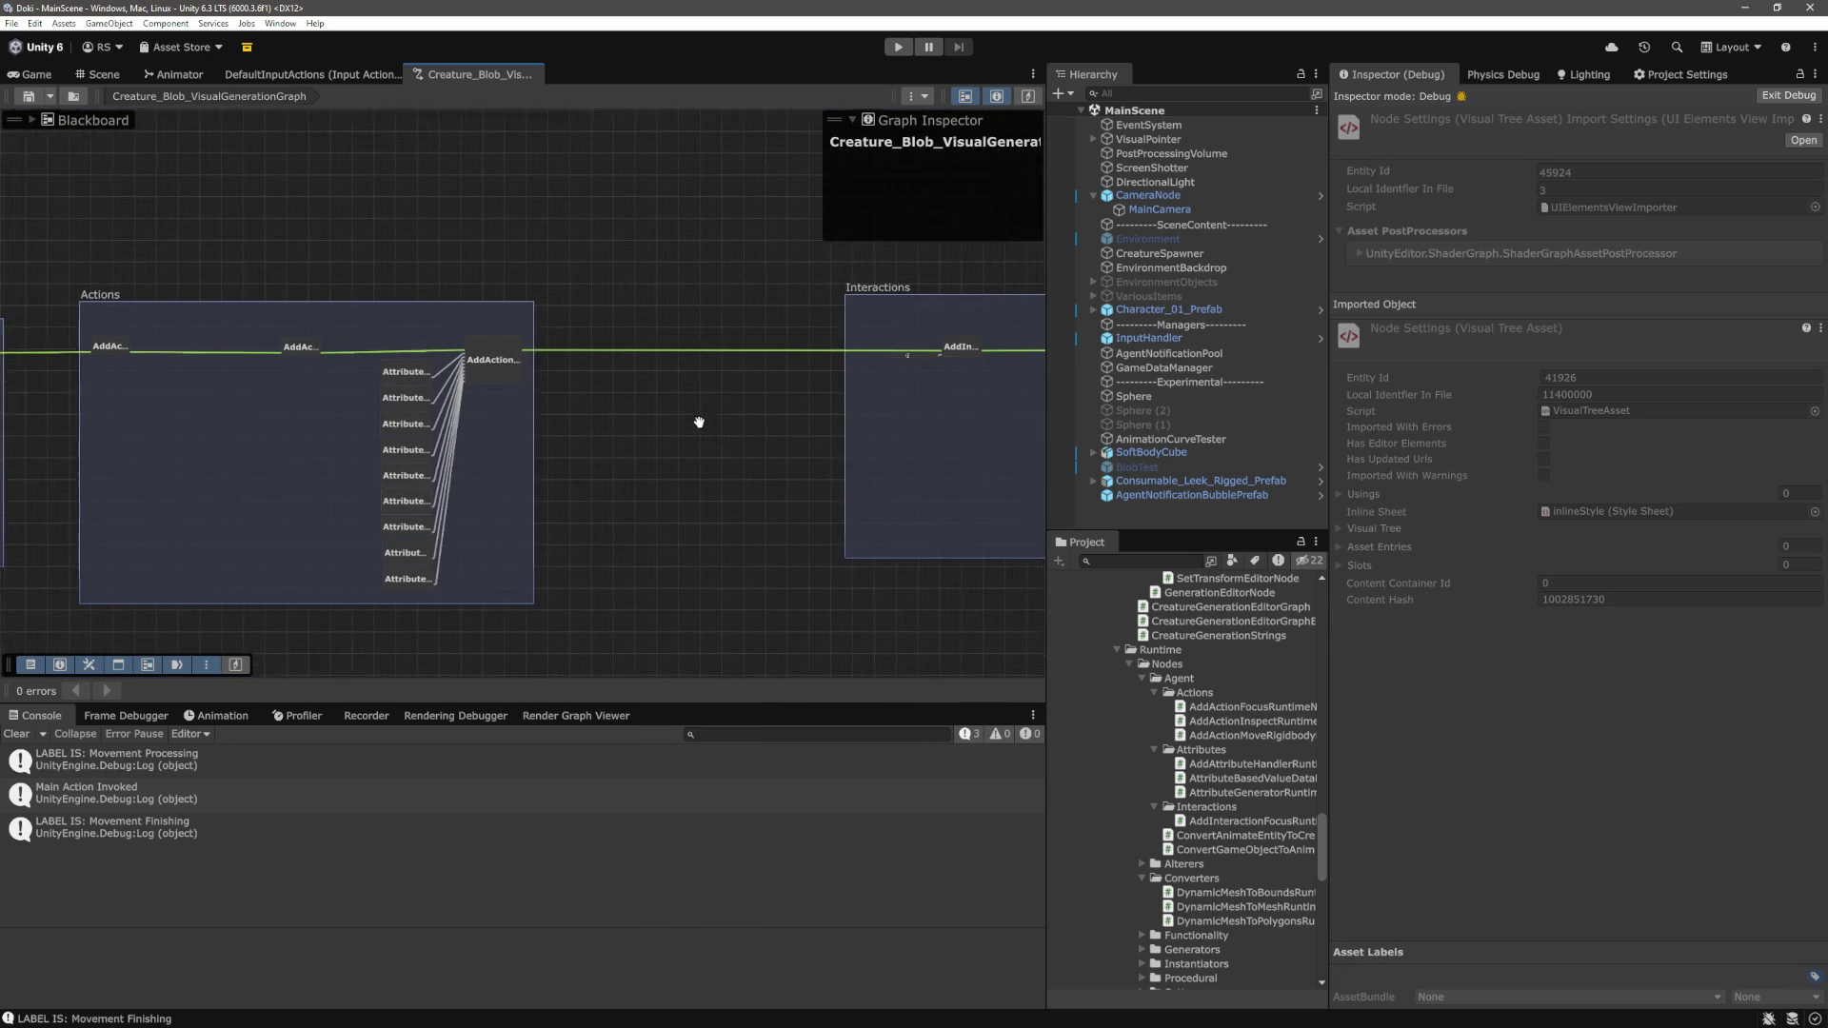
Switch to VS Code and bring up the 'interactables' search
key(alt+Tab)
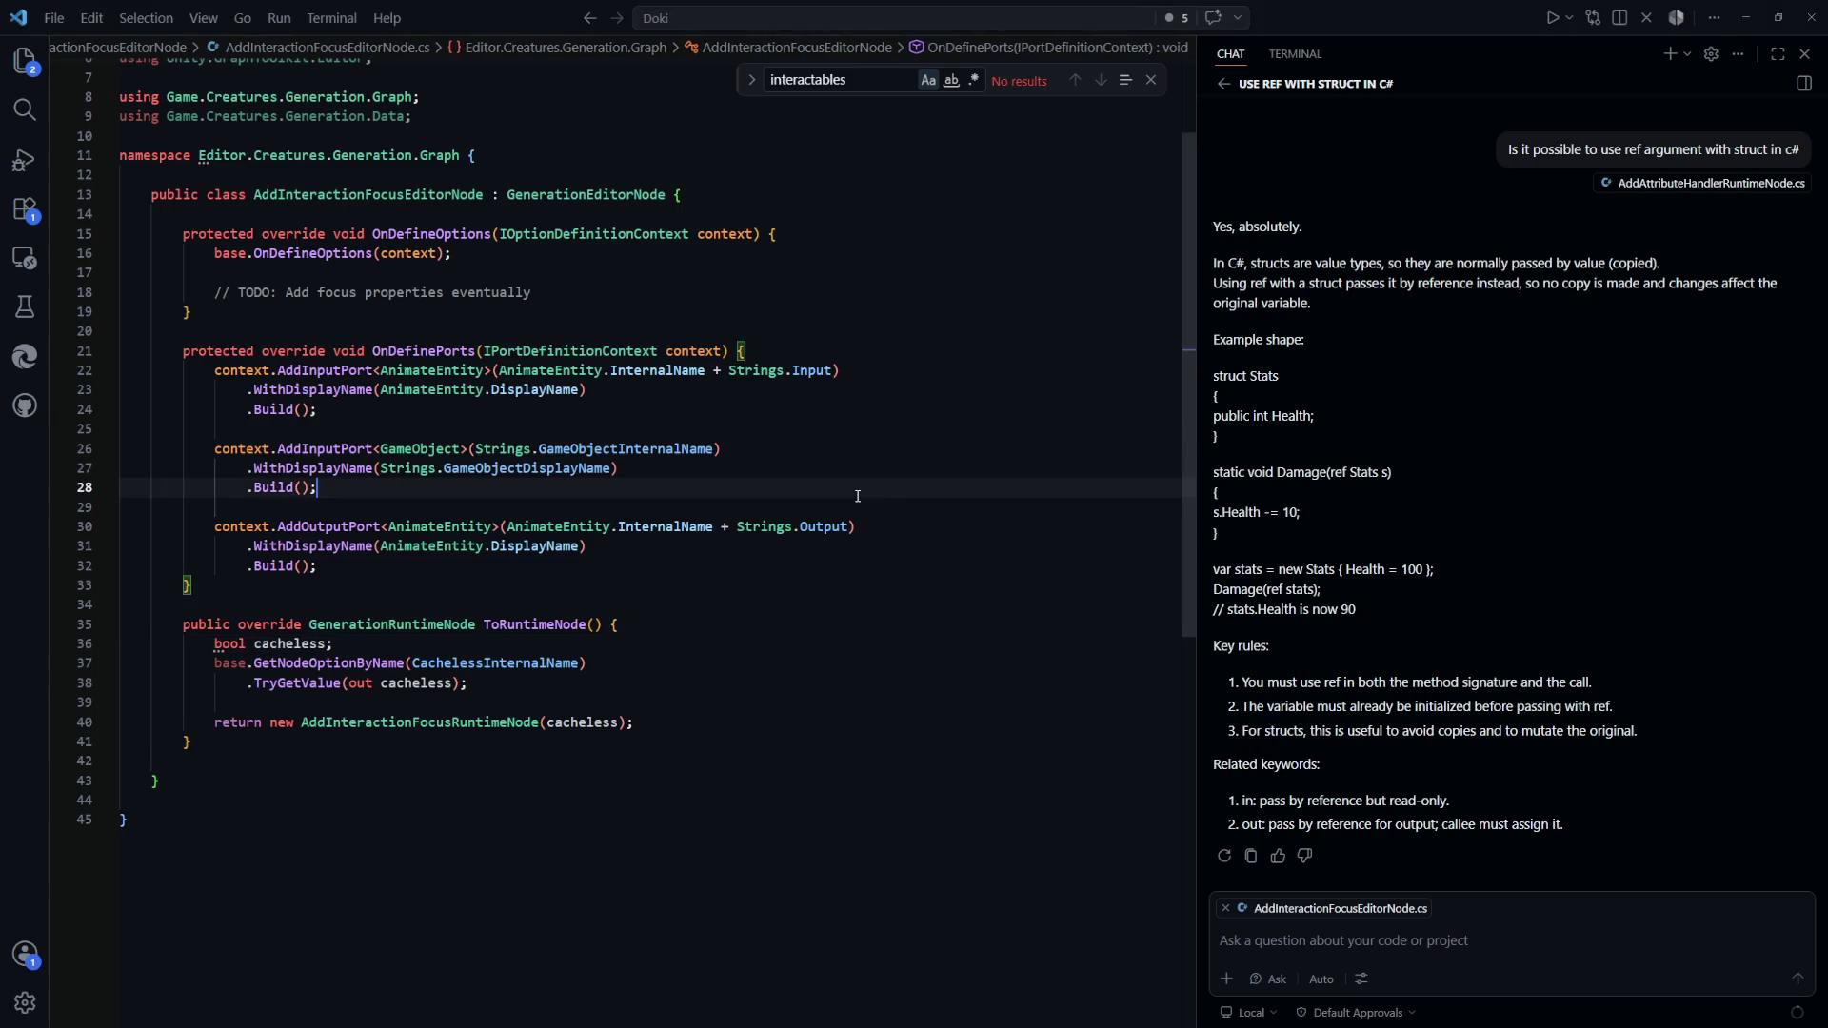
key(ctrl+Tab)
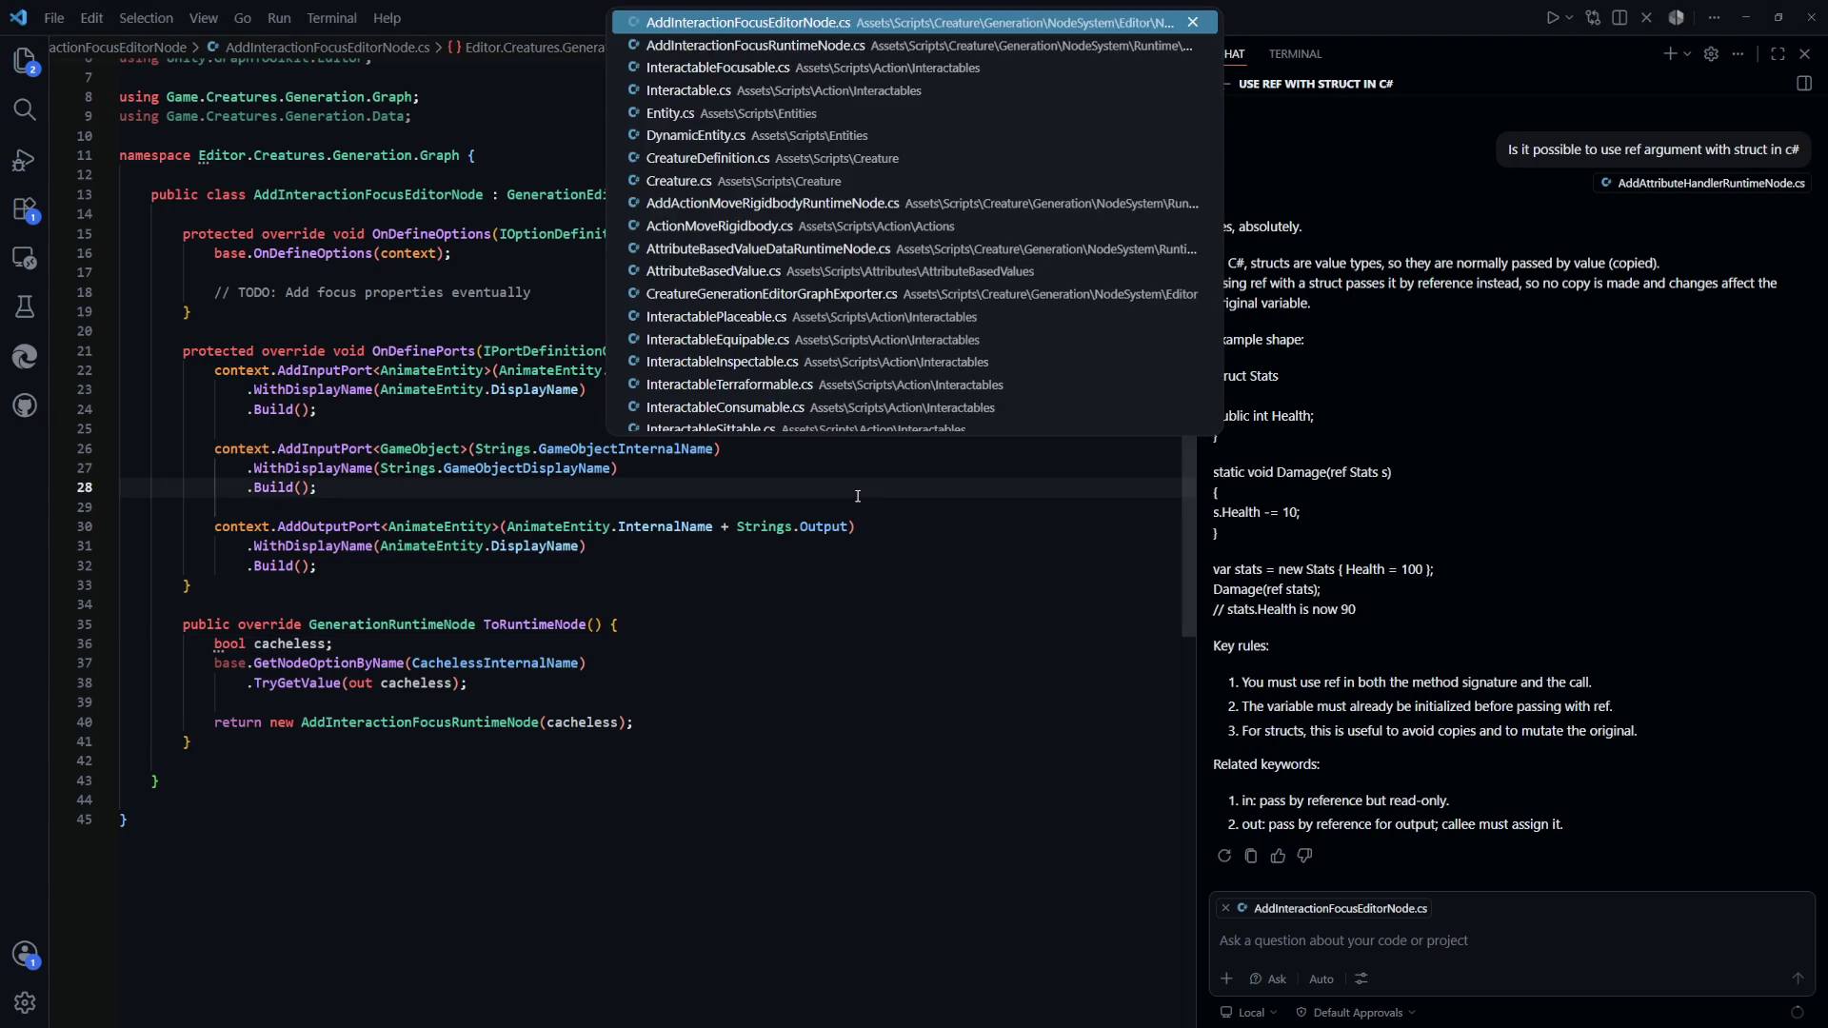
key(Escape)
key(ctrl+f)
scroll(799, 524, up, 2)
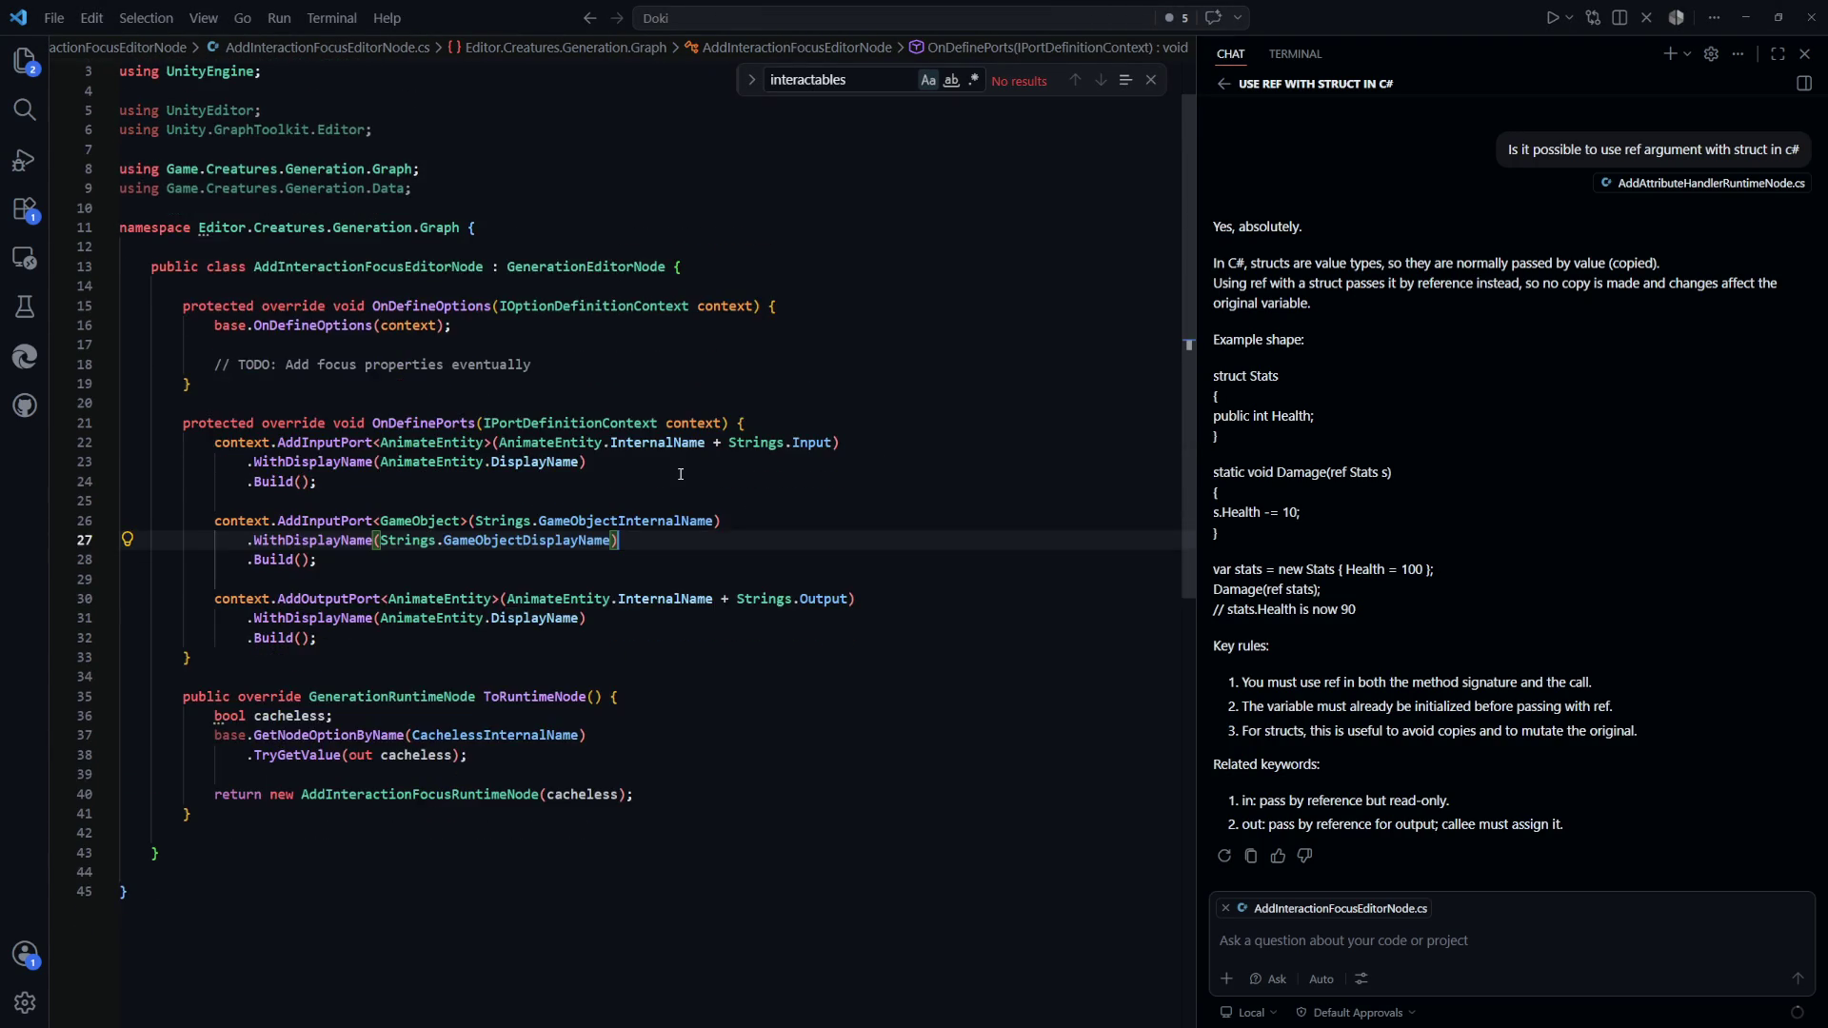
scroll(680, 473, down, 4)
Open the AddInteractionFocusRuntimeNode class from its name on line 40
double_click(501, 616)
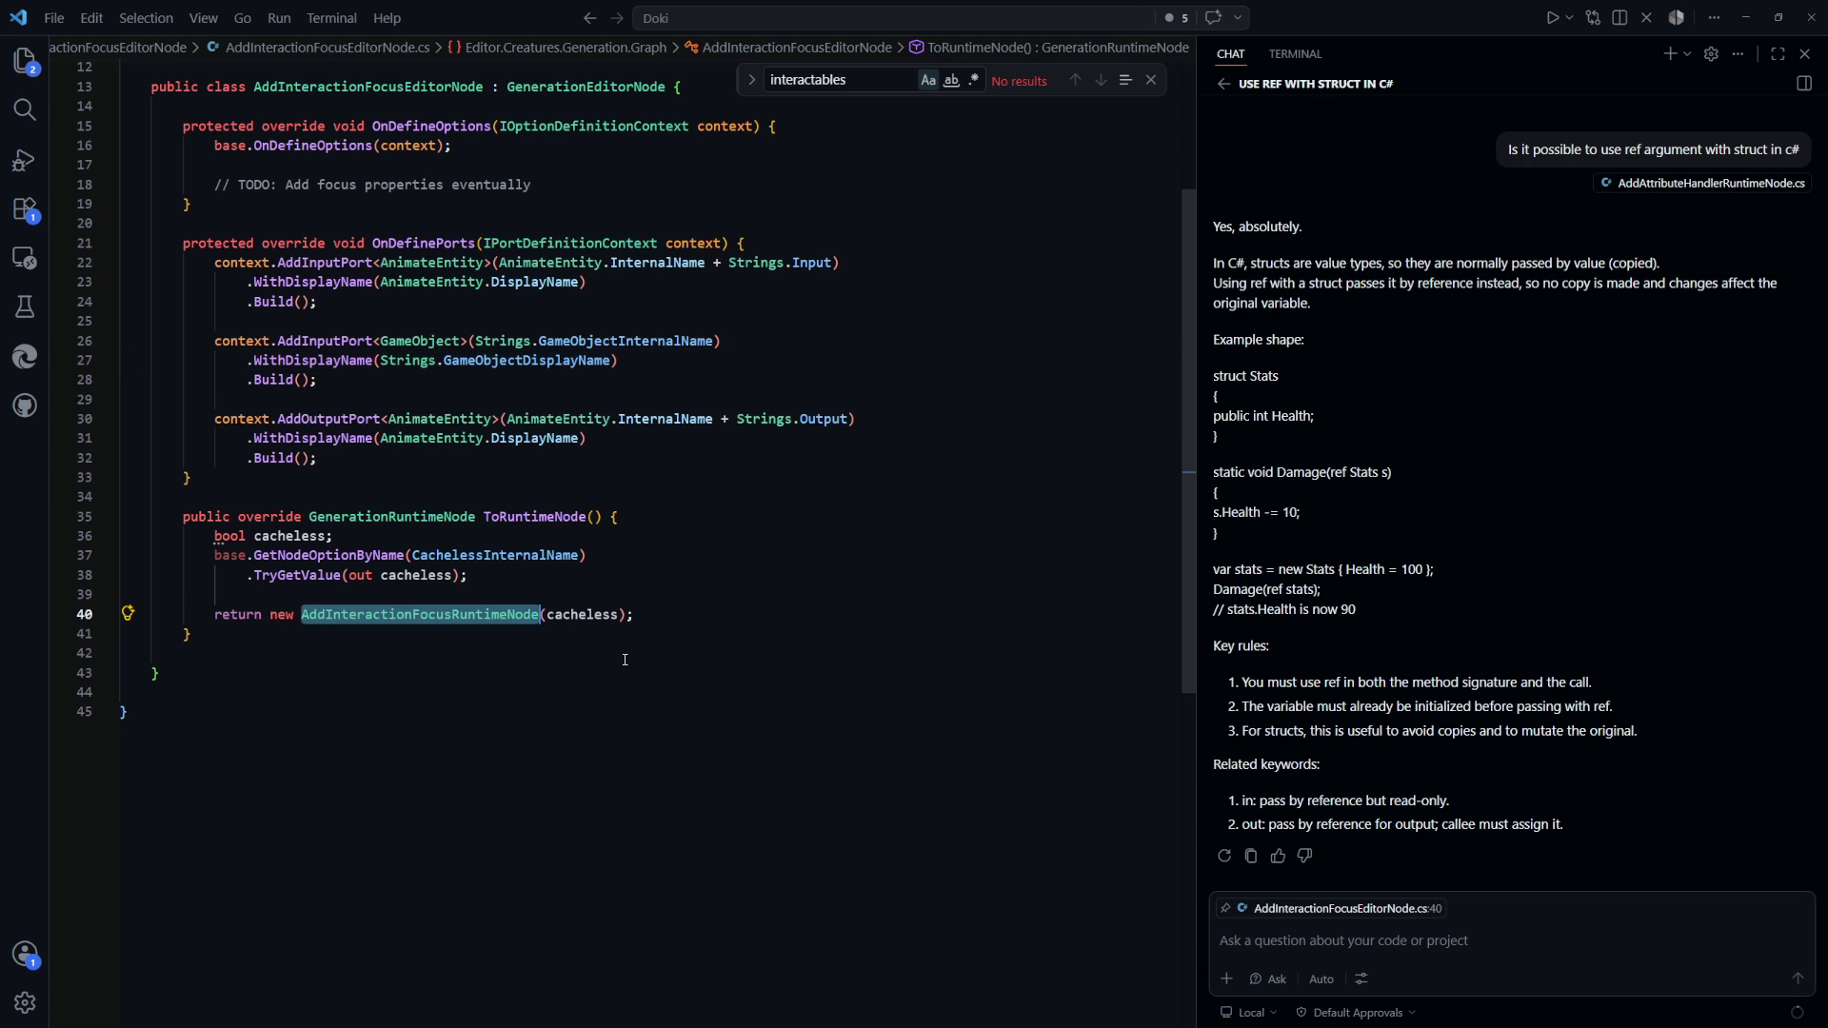
click(624, 648)
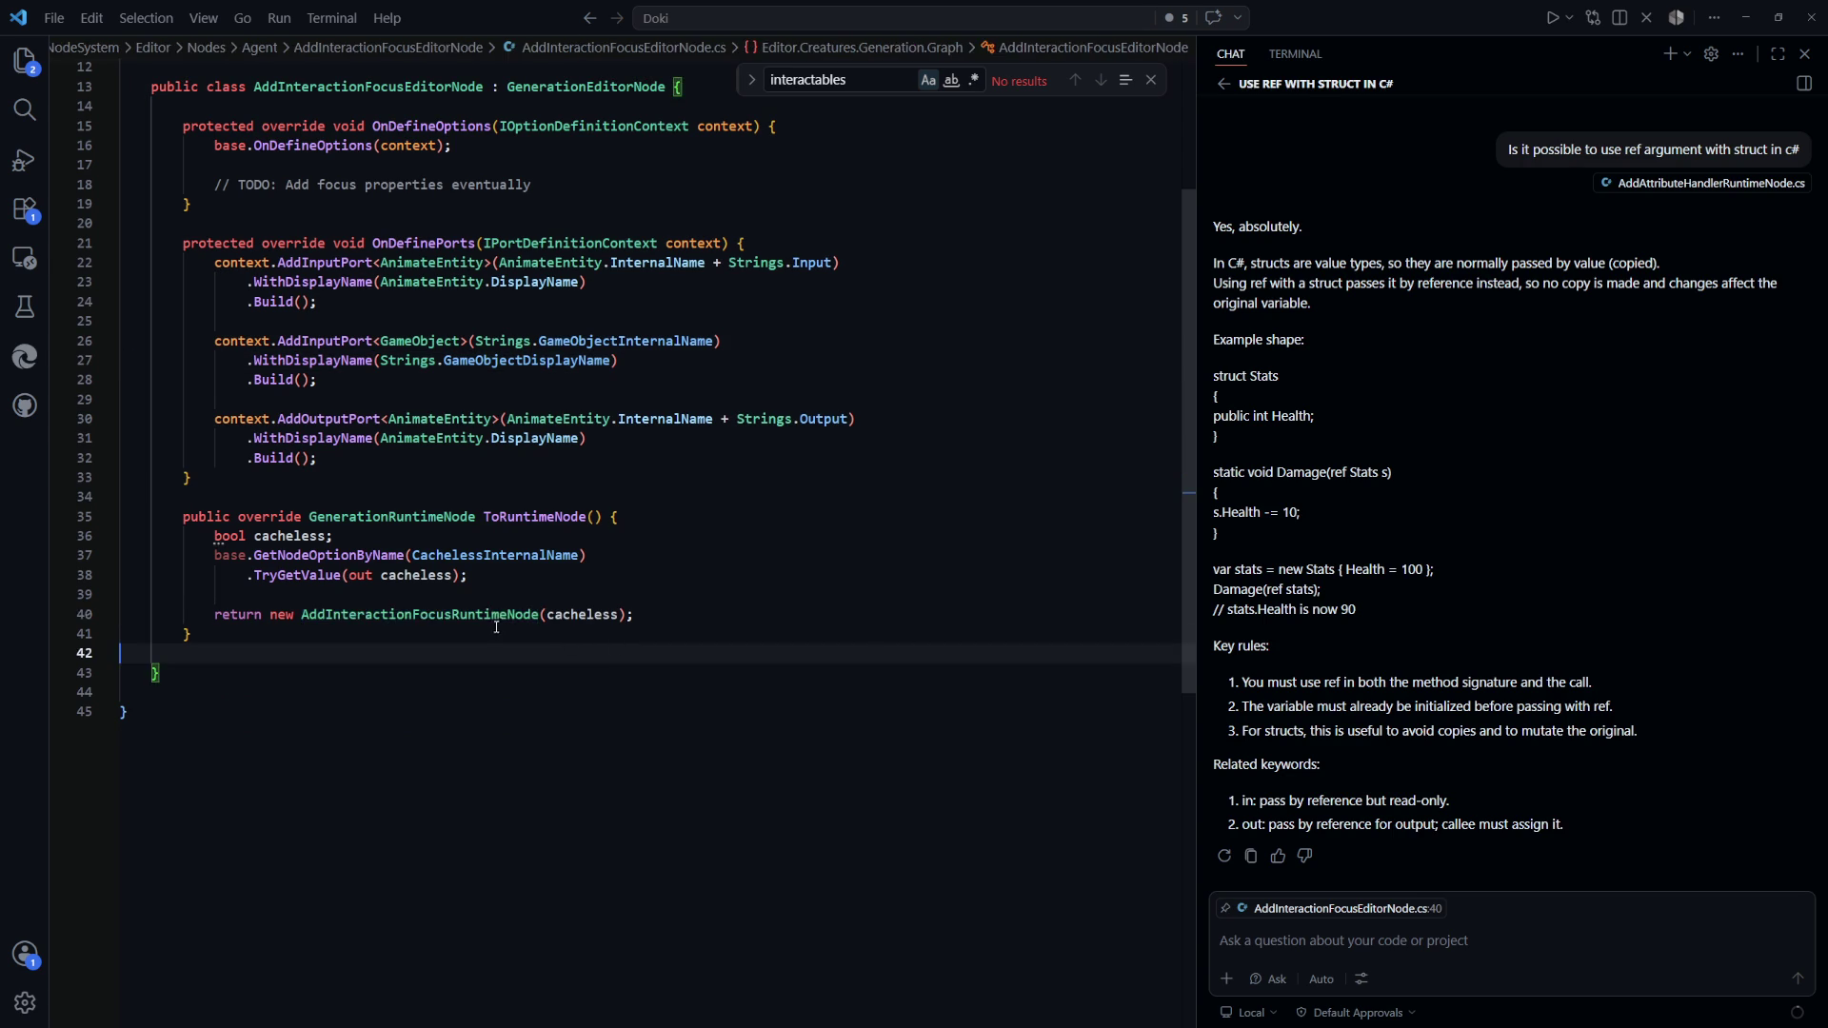
double_click(501, 614)
ctrl+click(502, 614)
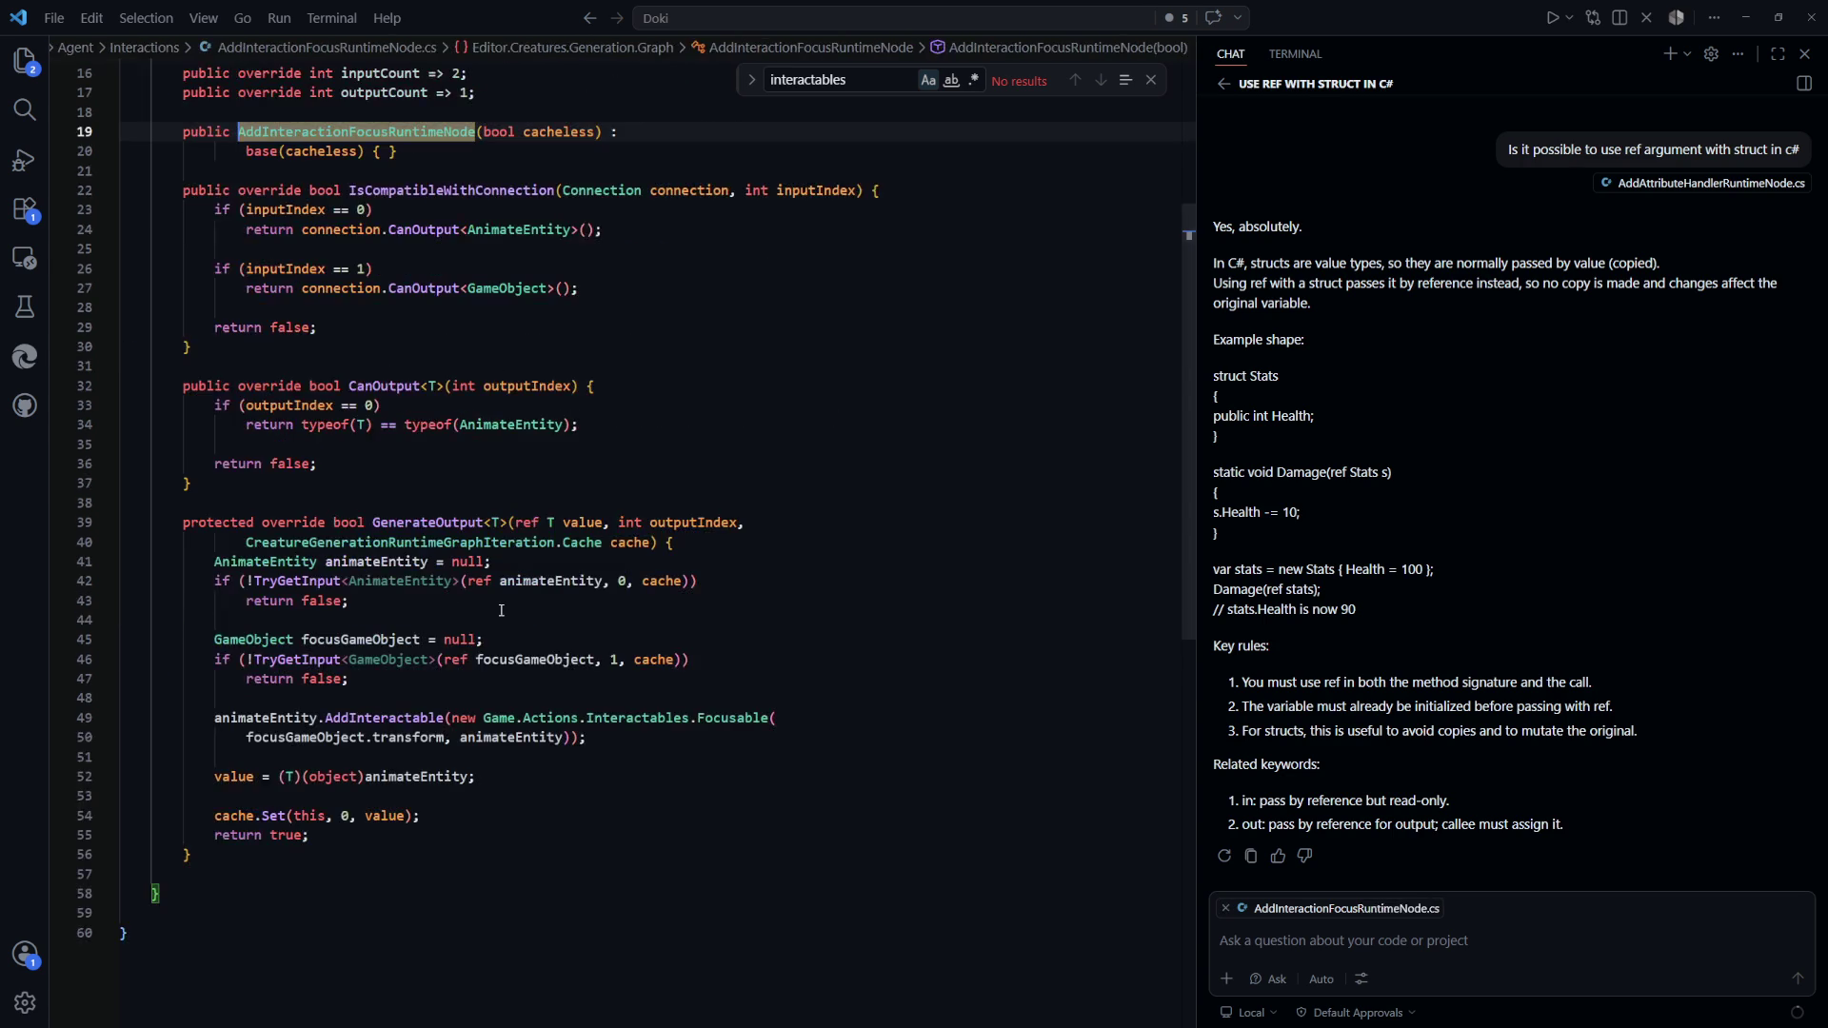
click(693, 464)
scroll(692, 559, up, 3)
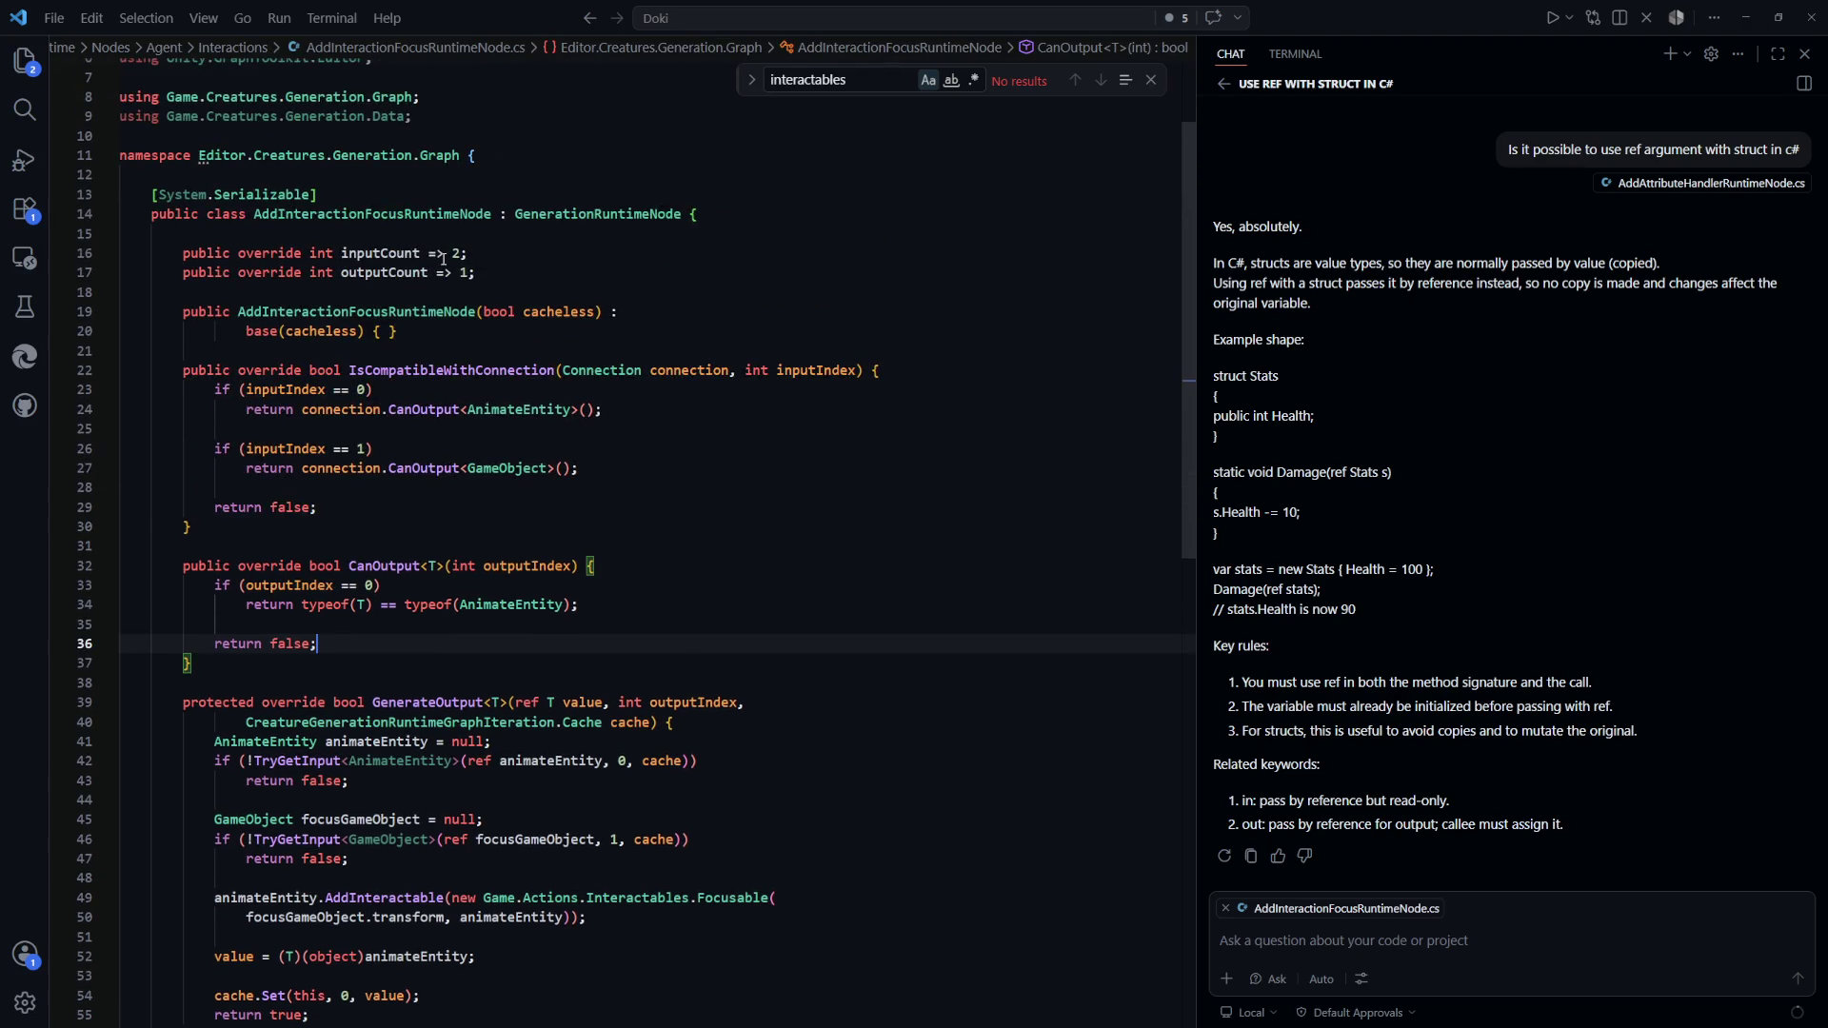
click(596, 254)
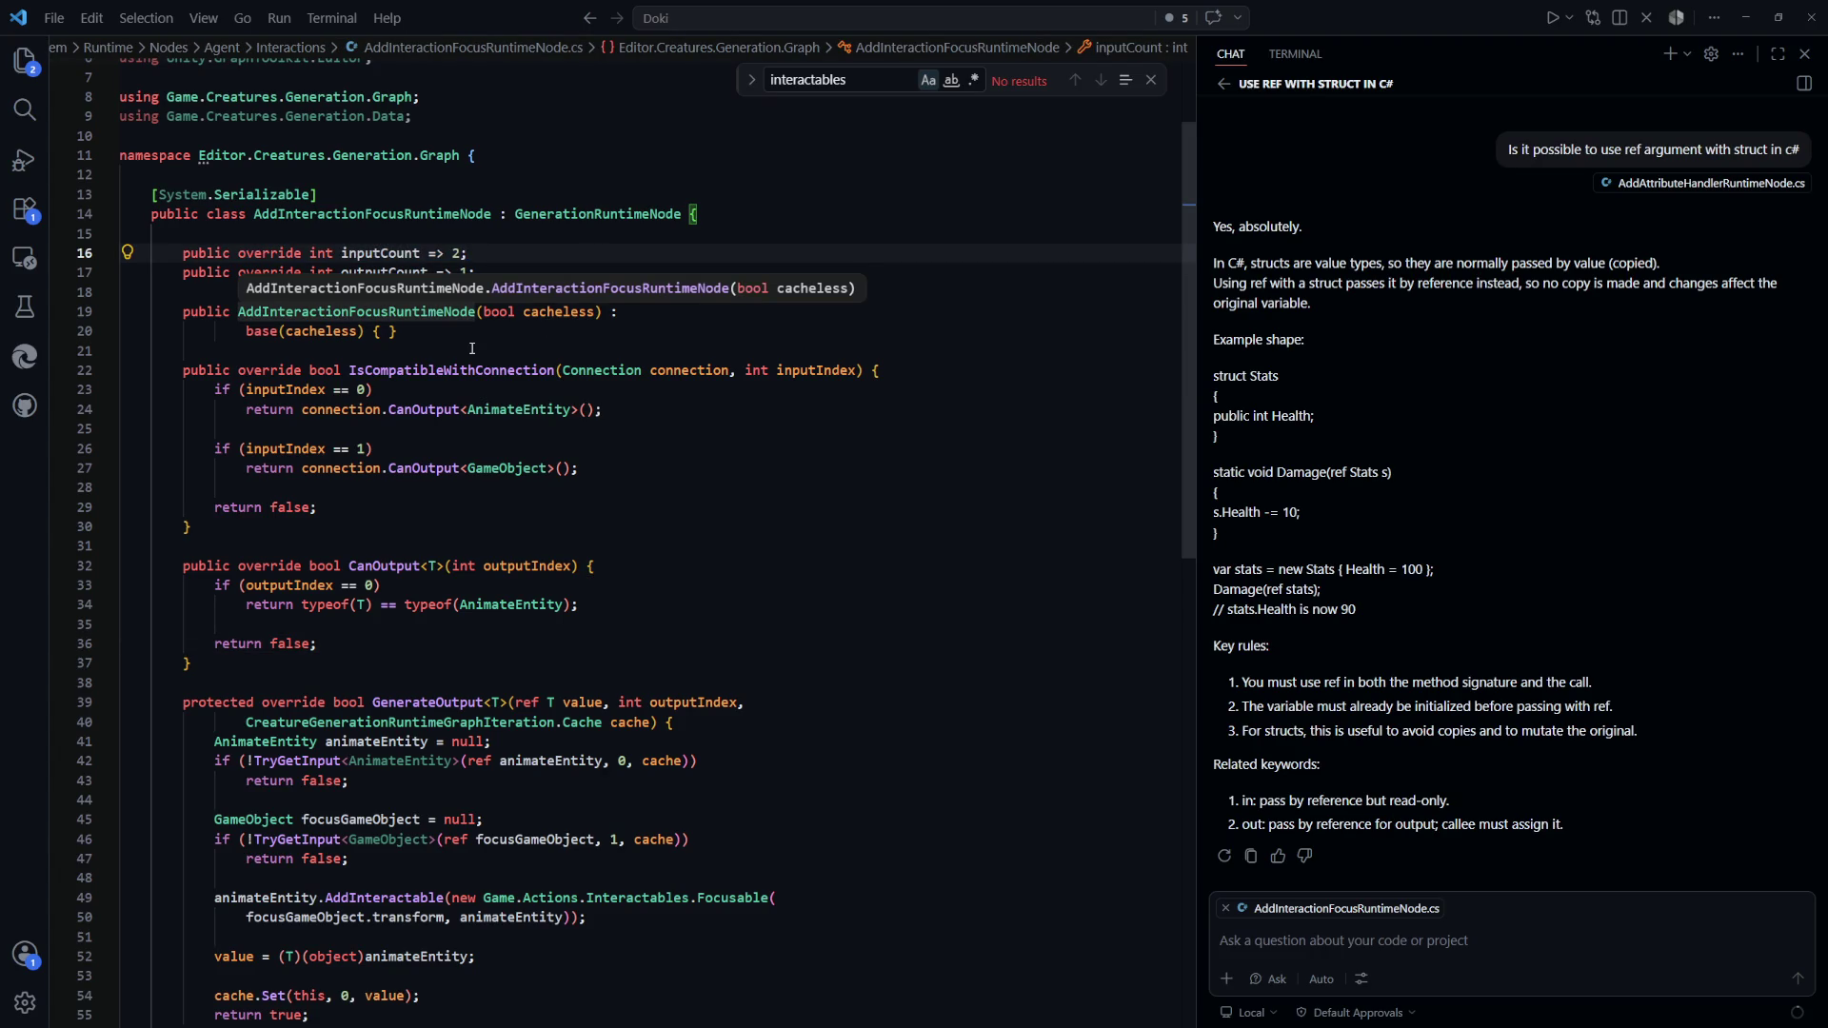
Go to the definition of the AddInteractable call on line 49 in Entity.cs
scroll(473, 351, down, 2)
scroll(474, 350, down, 1)
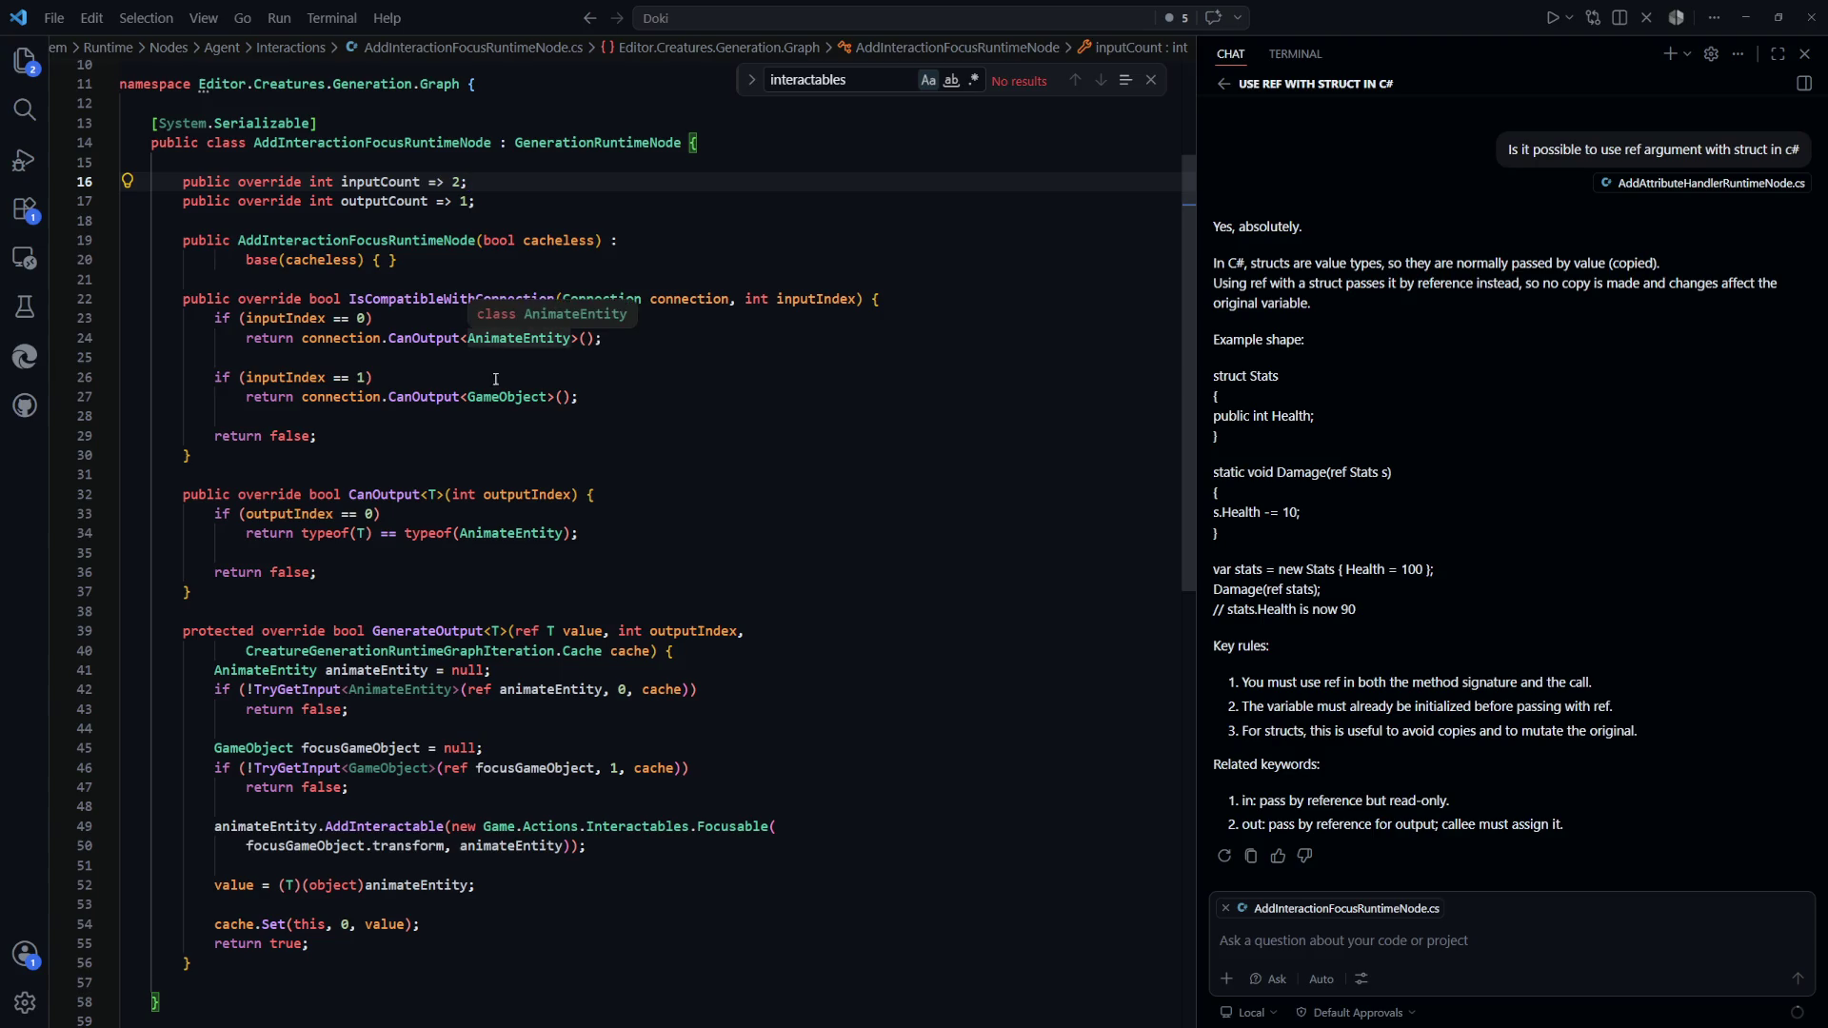
scroll(499, 393, down, 2)
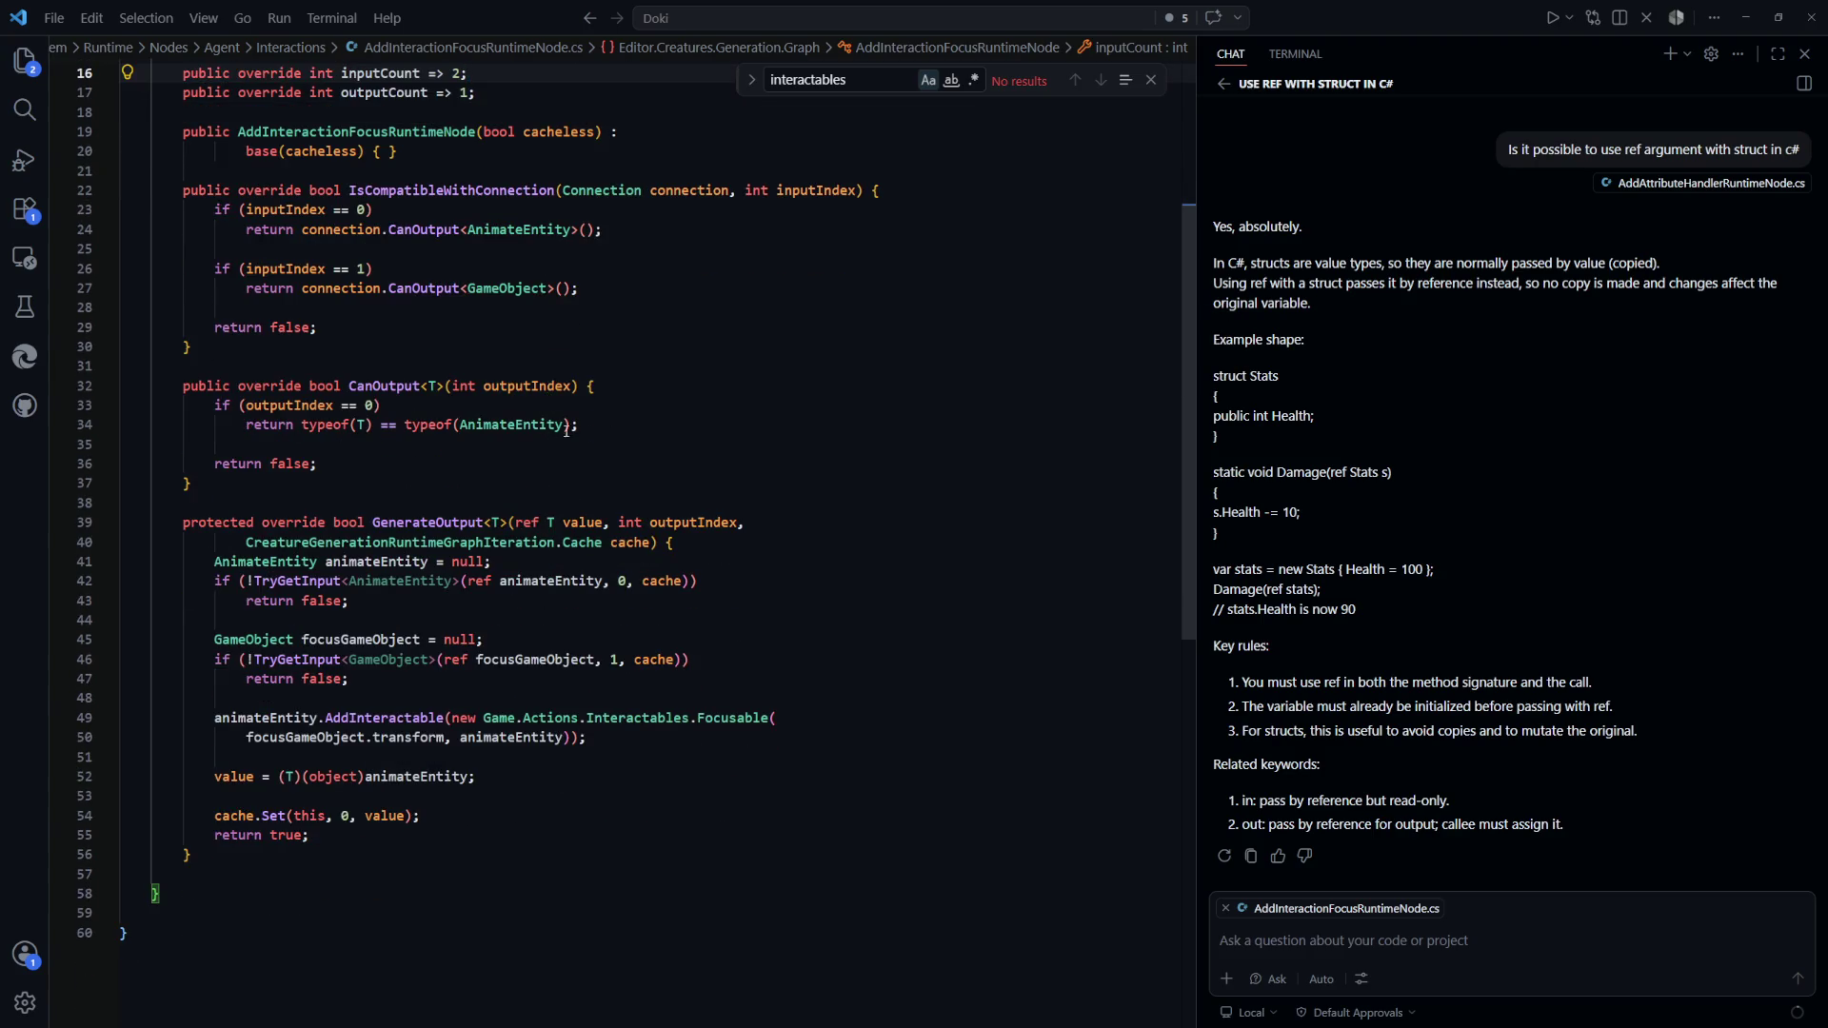
scroll(734, 467, down, 2)
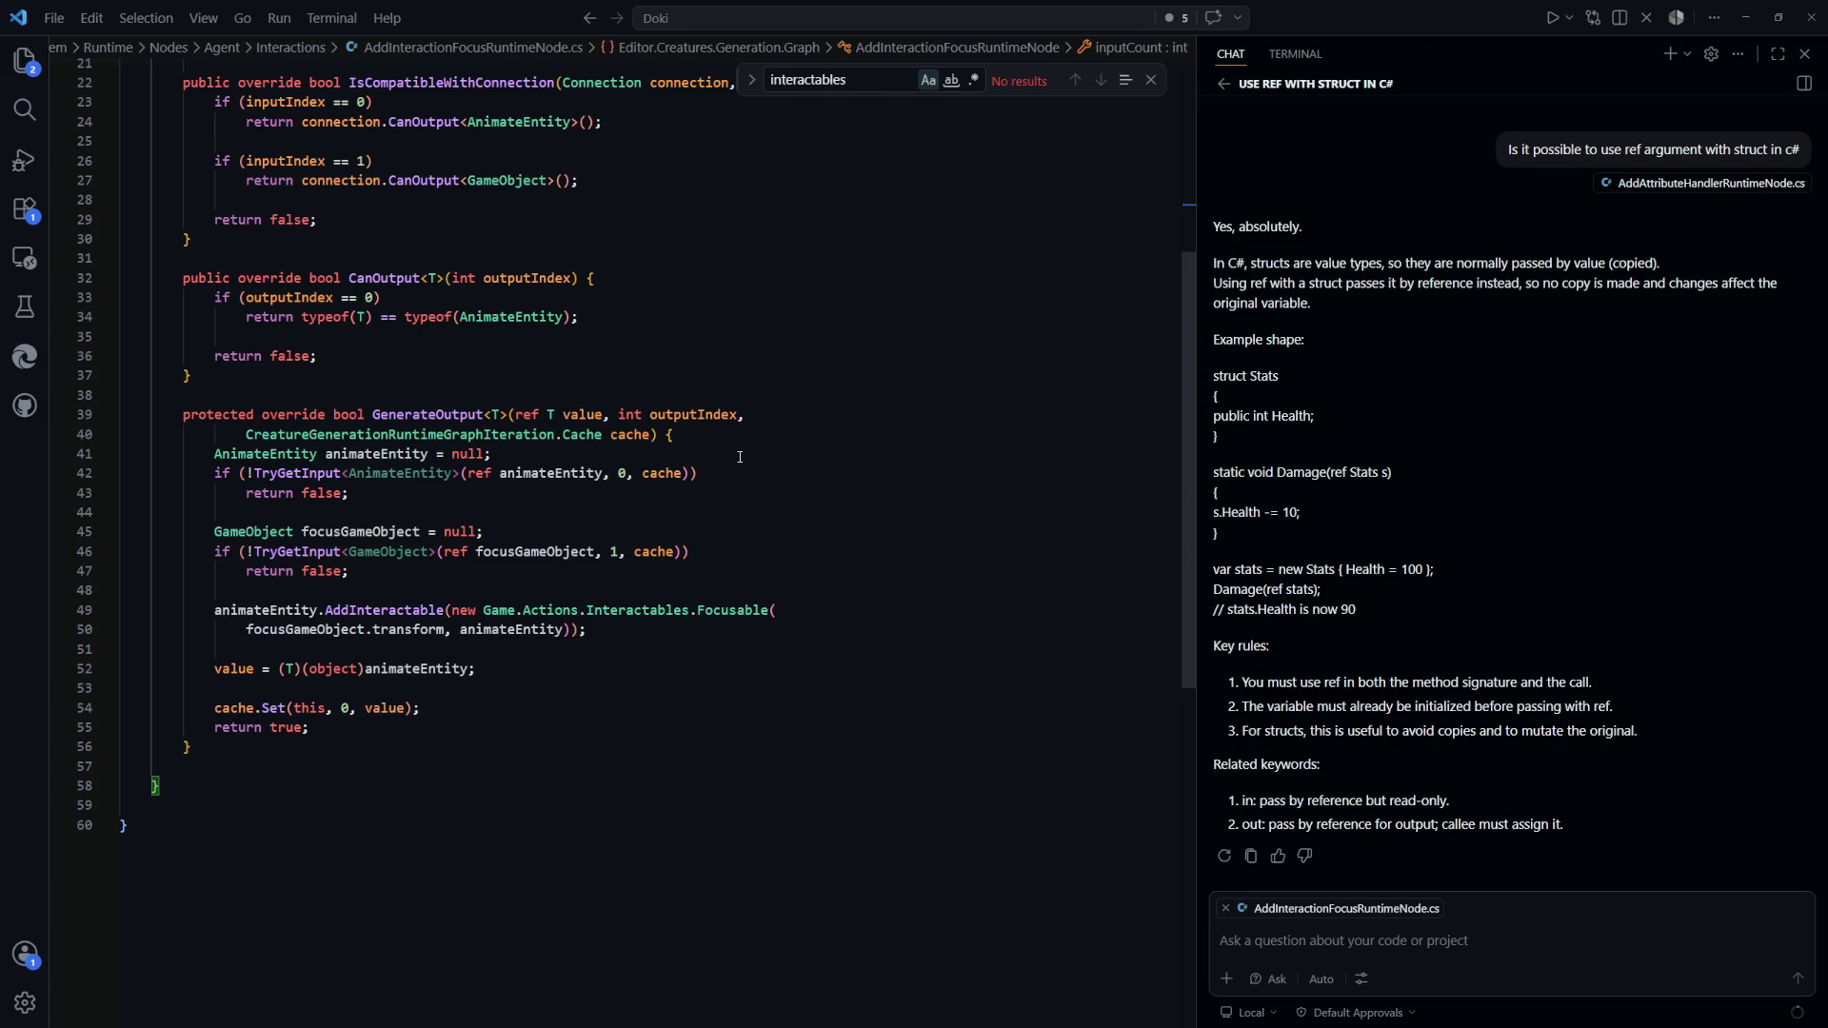
scroll(741, 457, down, 2)
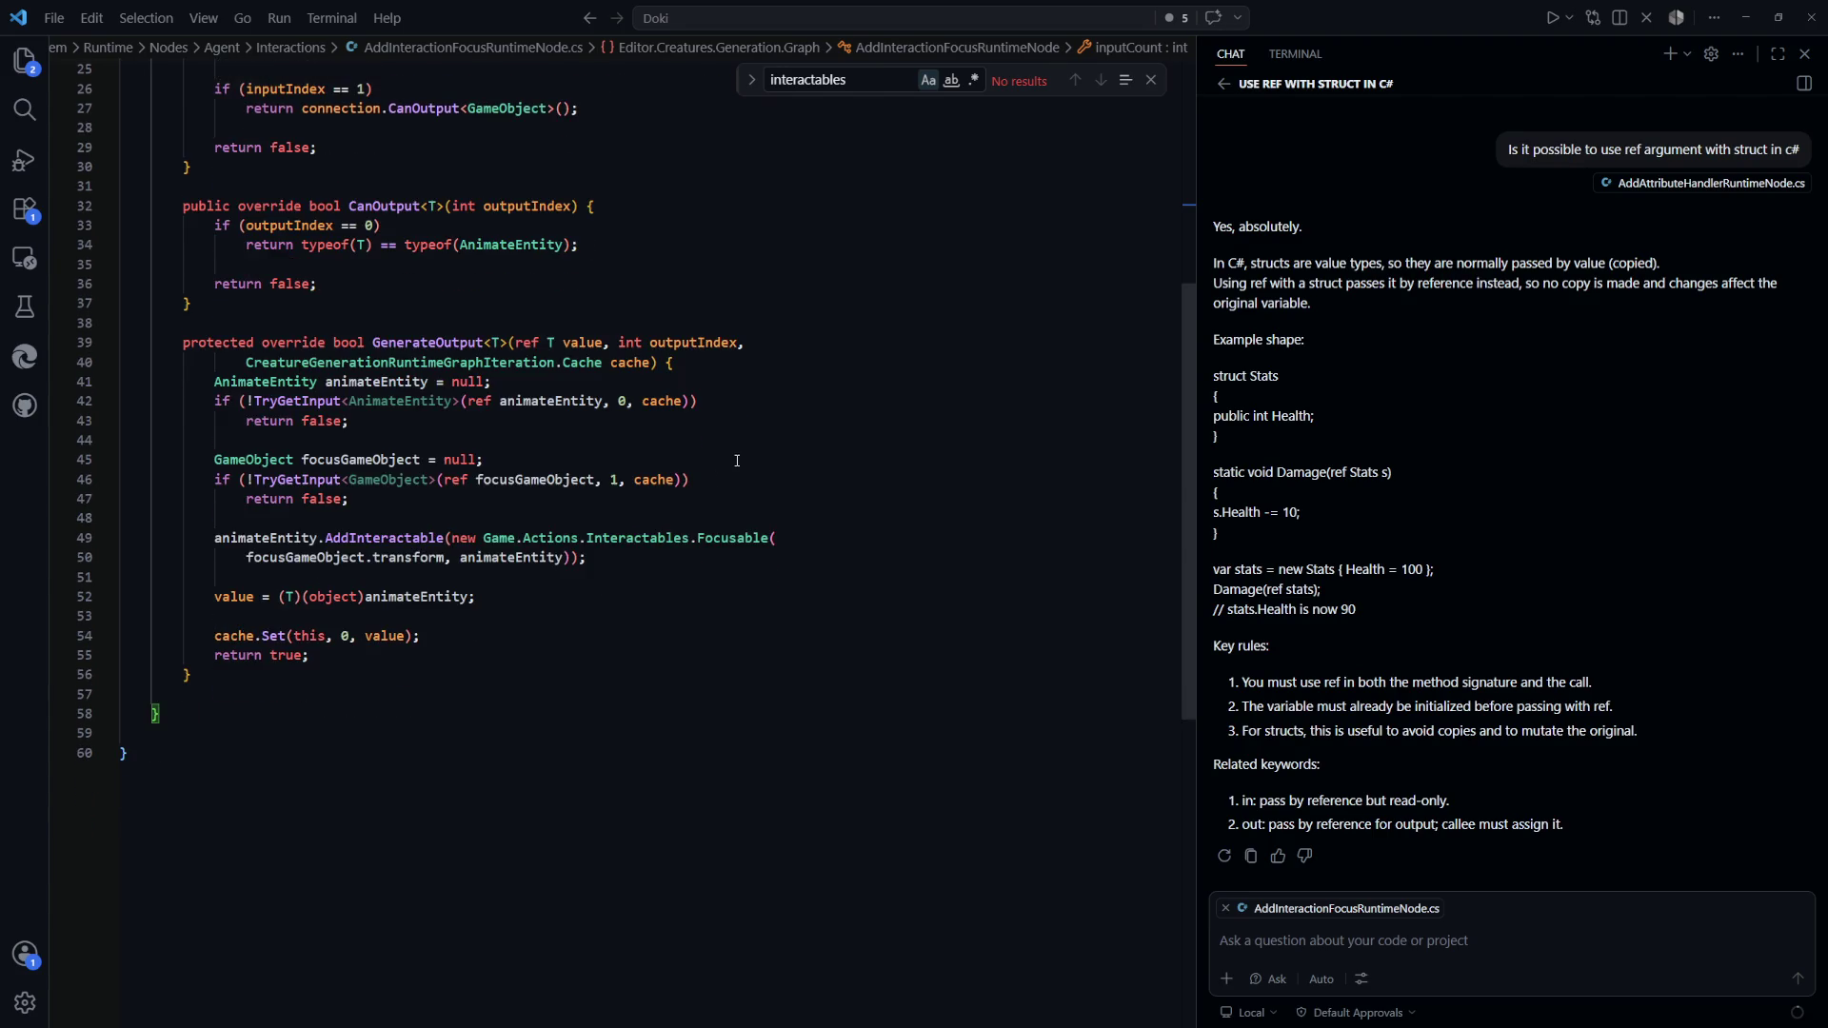
double_click(441, 542)
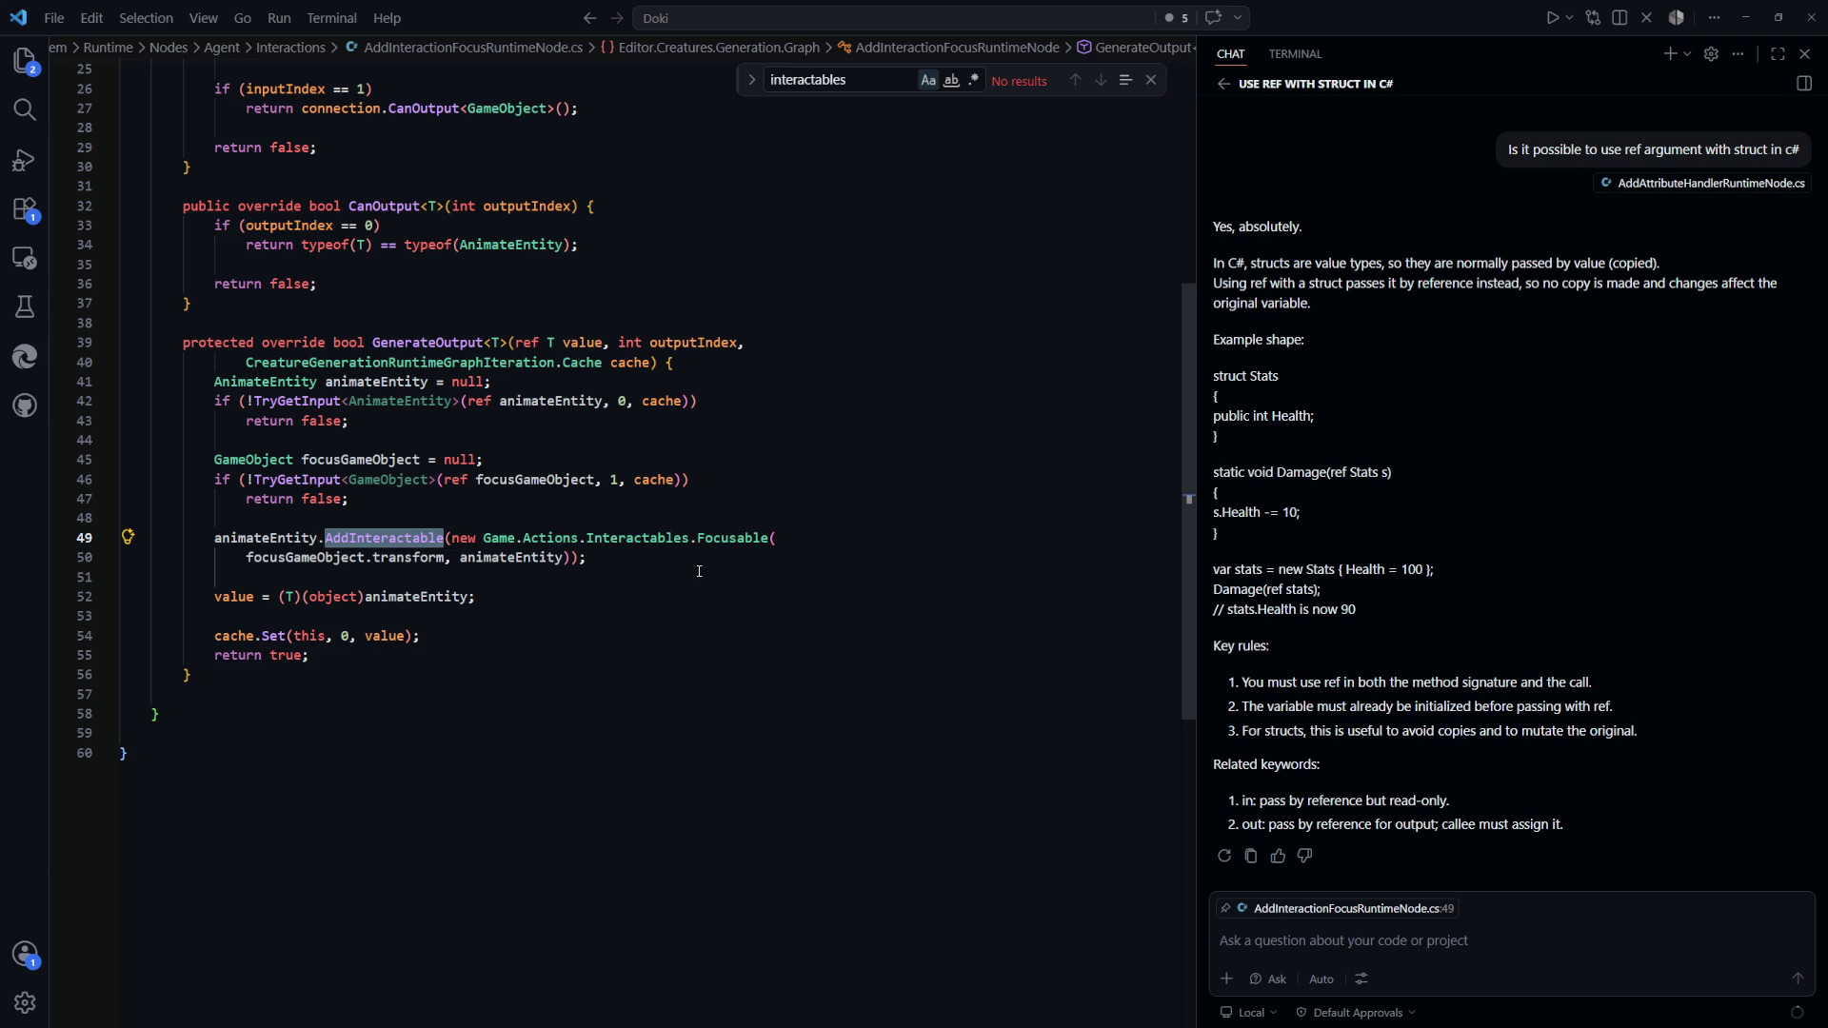
key(F12)
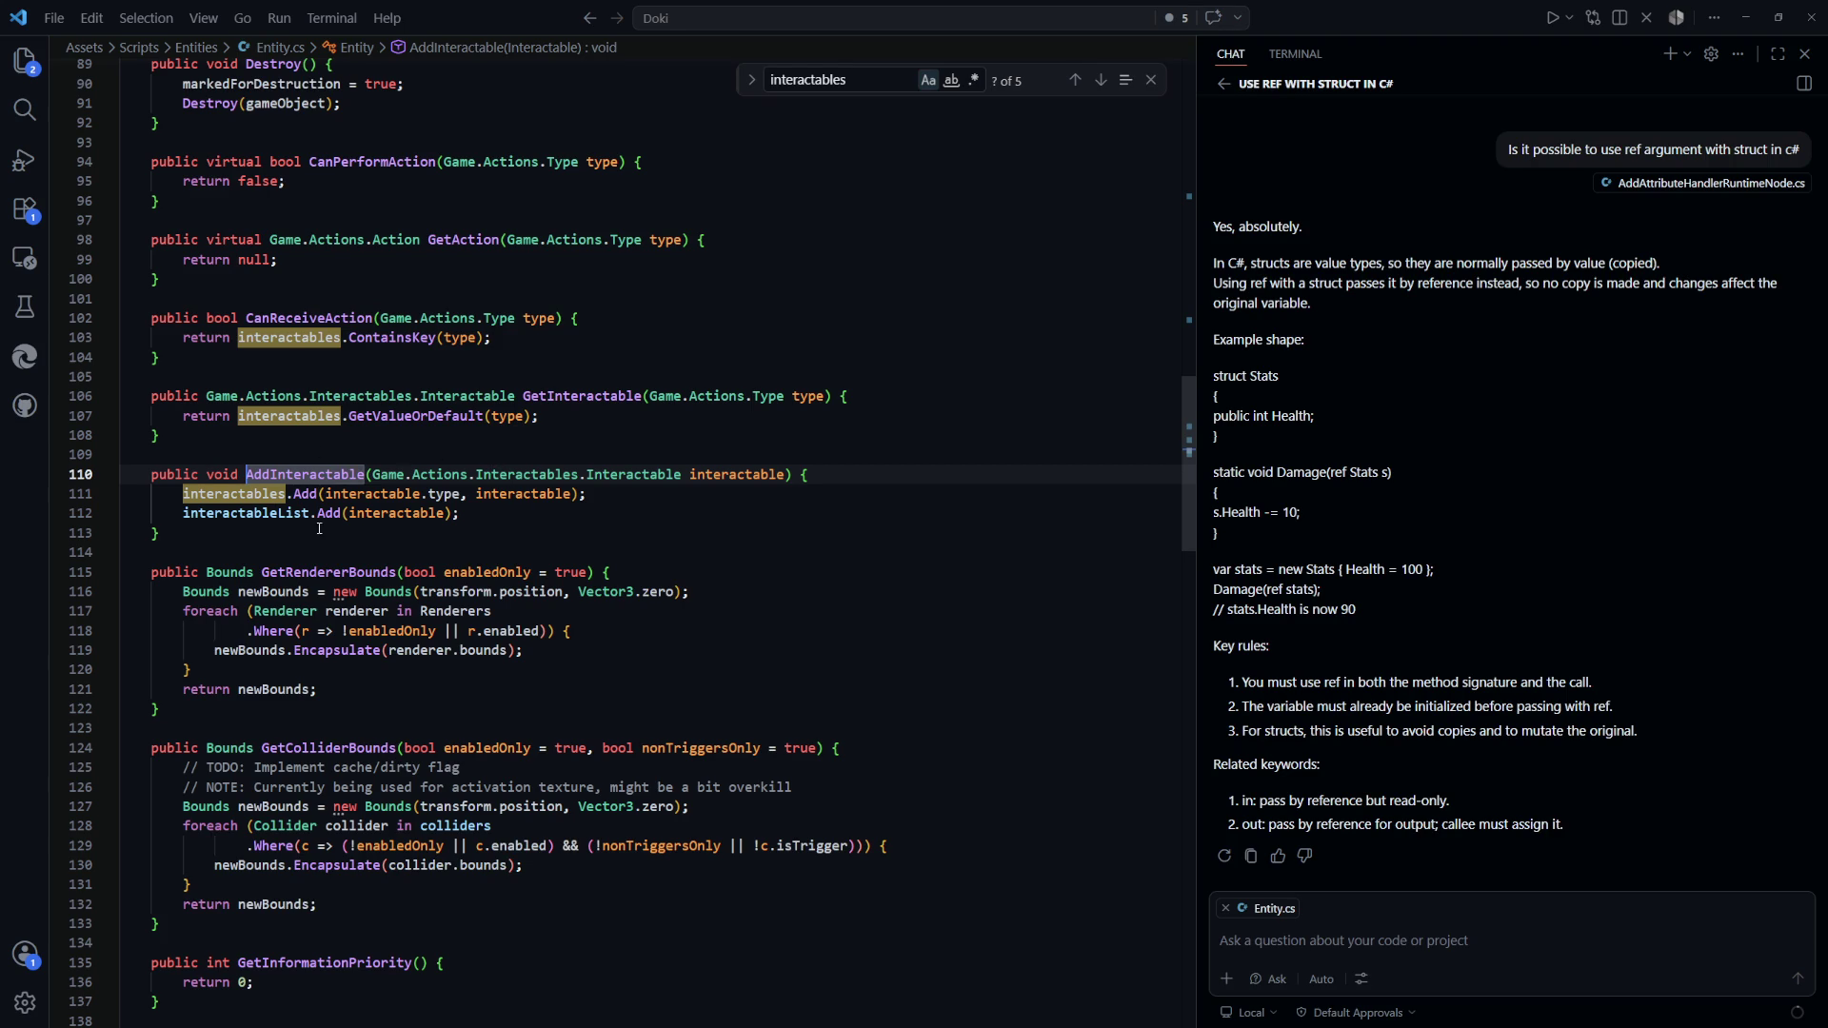
Review Entity.cs's interactable fields, including the SerializeReference attribute and interactables dictionary
click(395, 514)
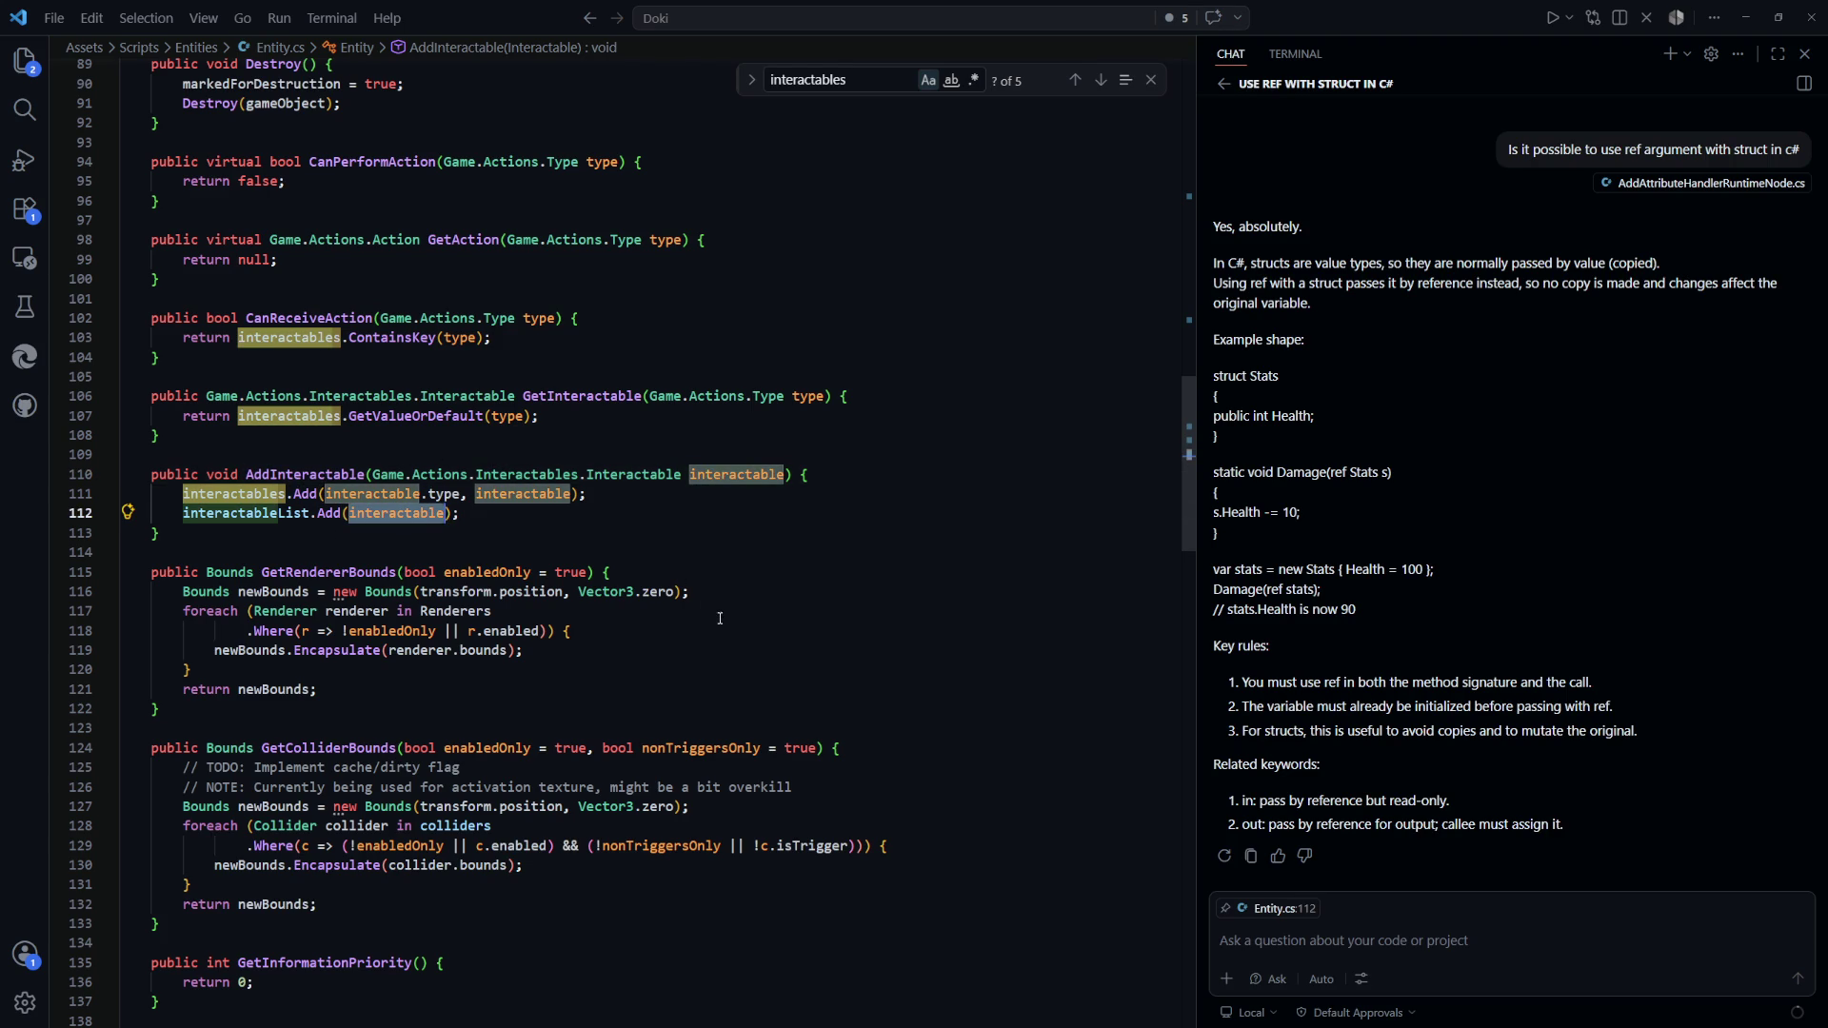
scroll(720, 619, up, 10)
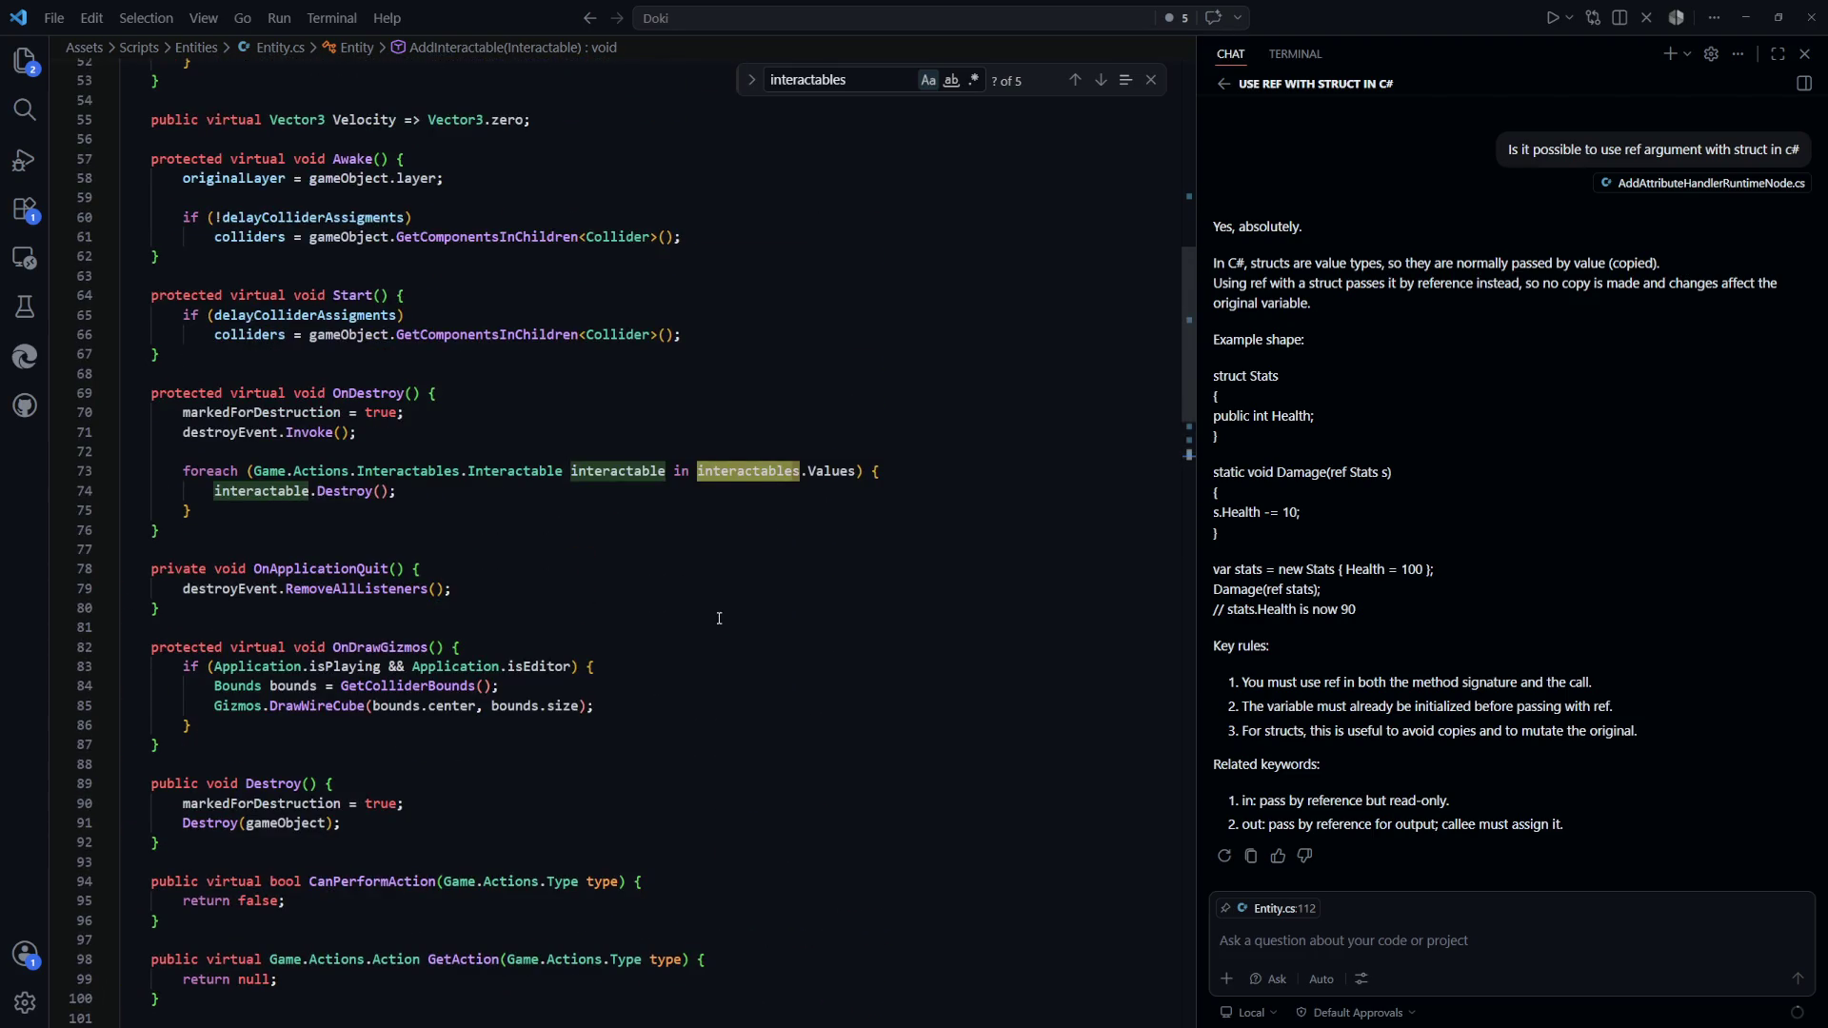
scroll(720, 619, up, 9)
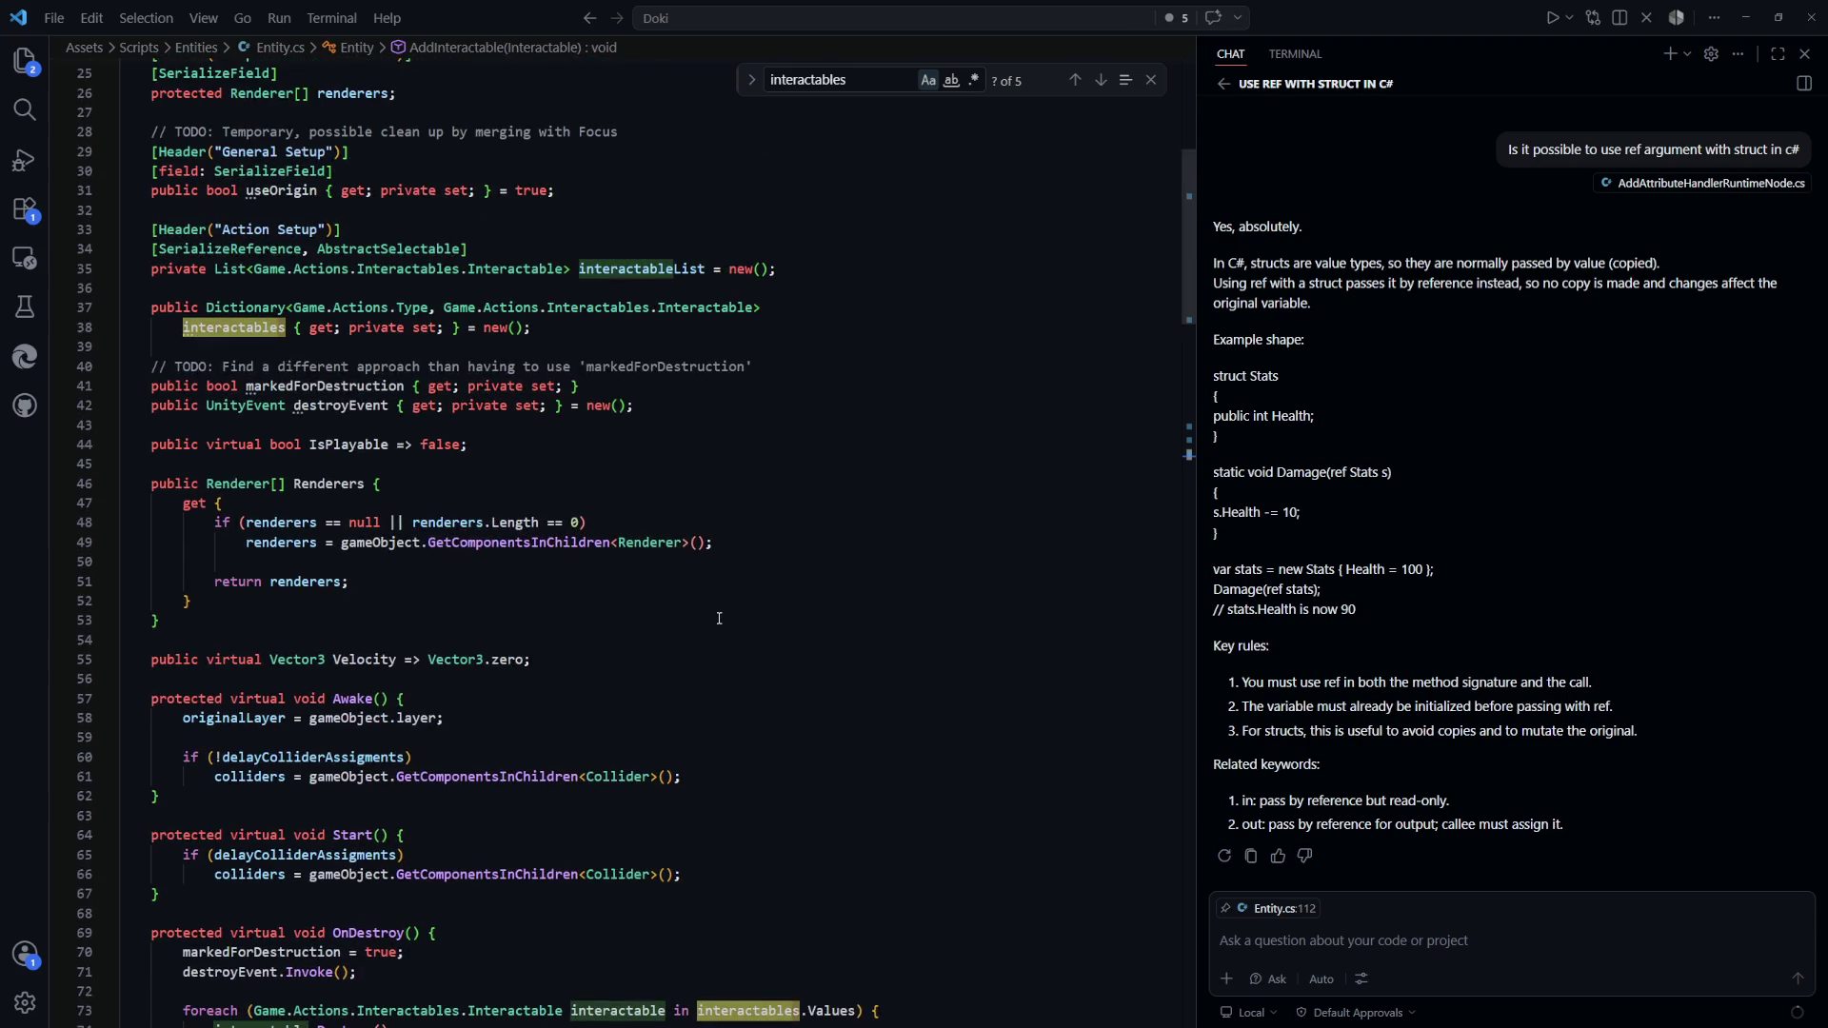
scroll(720, 619, up, 3)
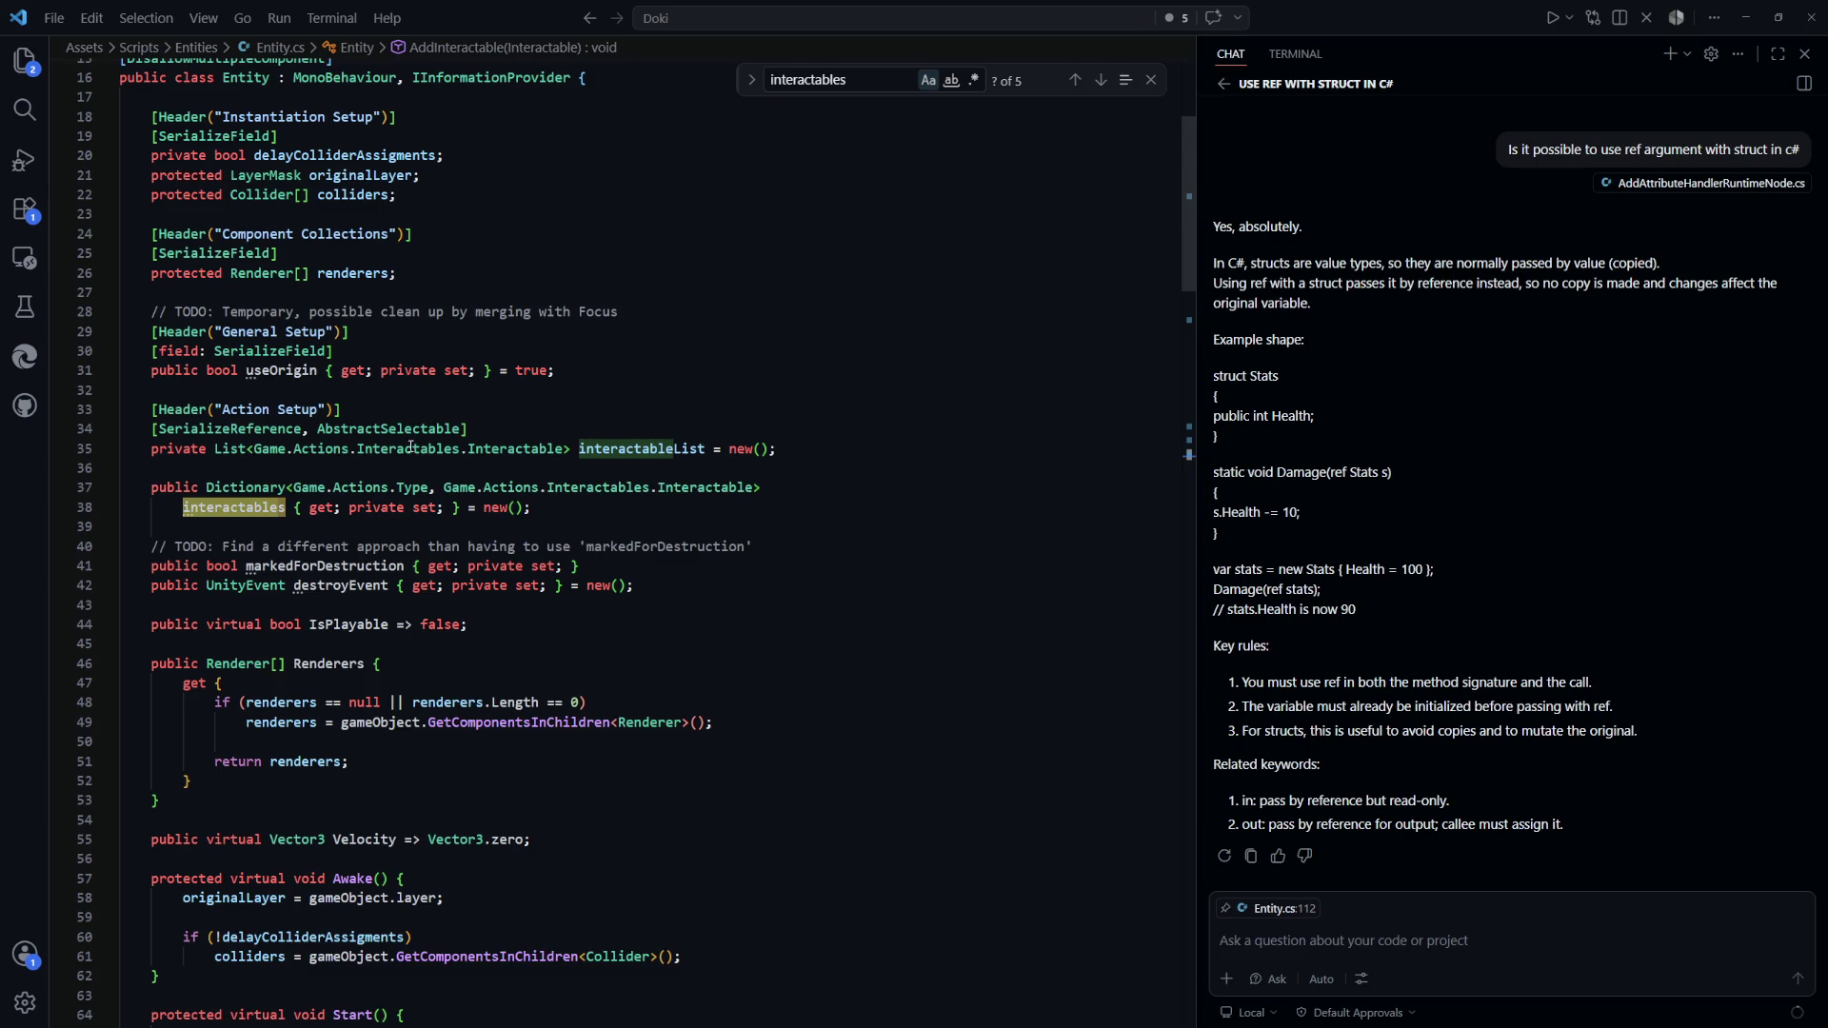
drag(506, 433, 152, 430)
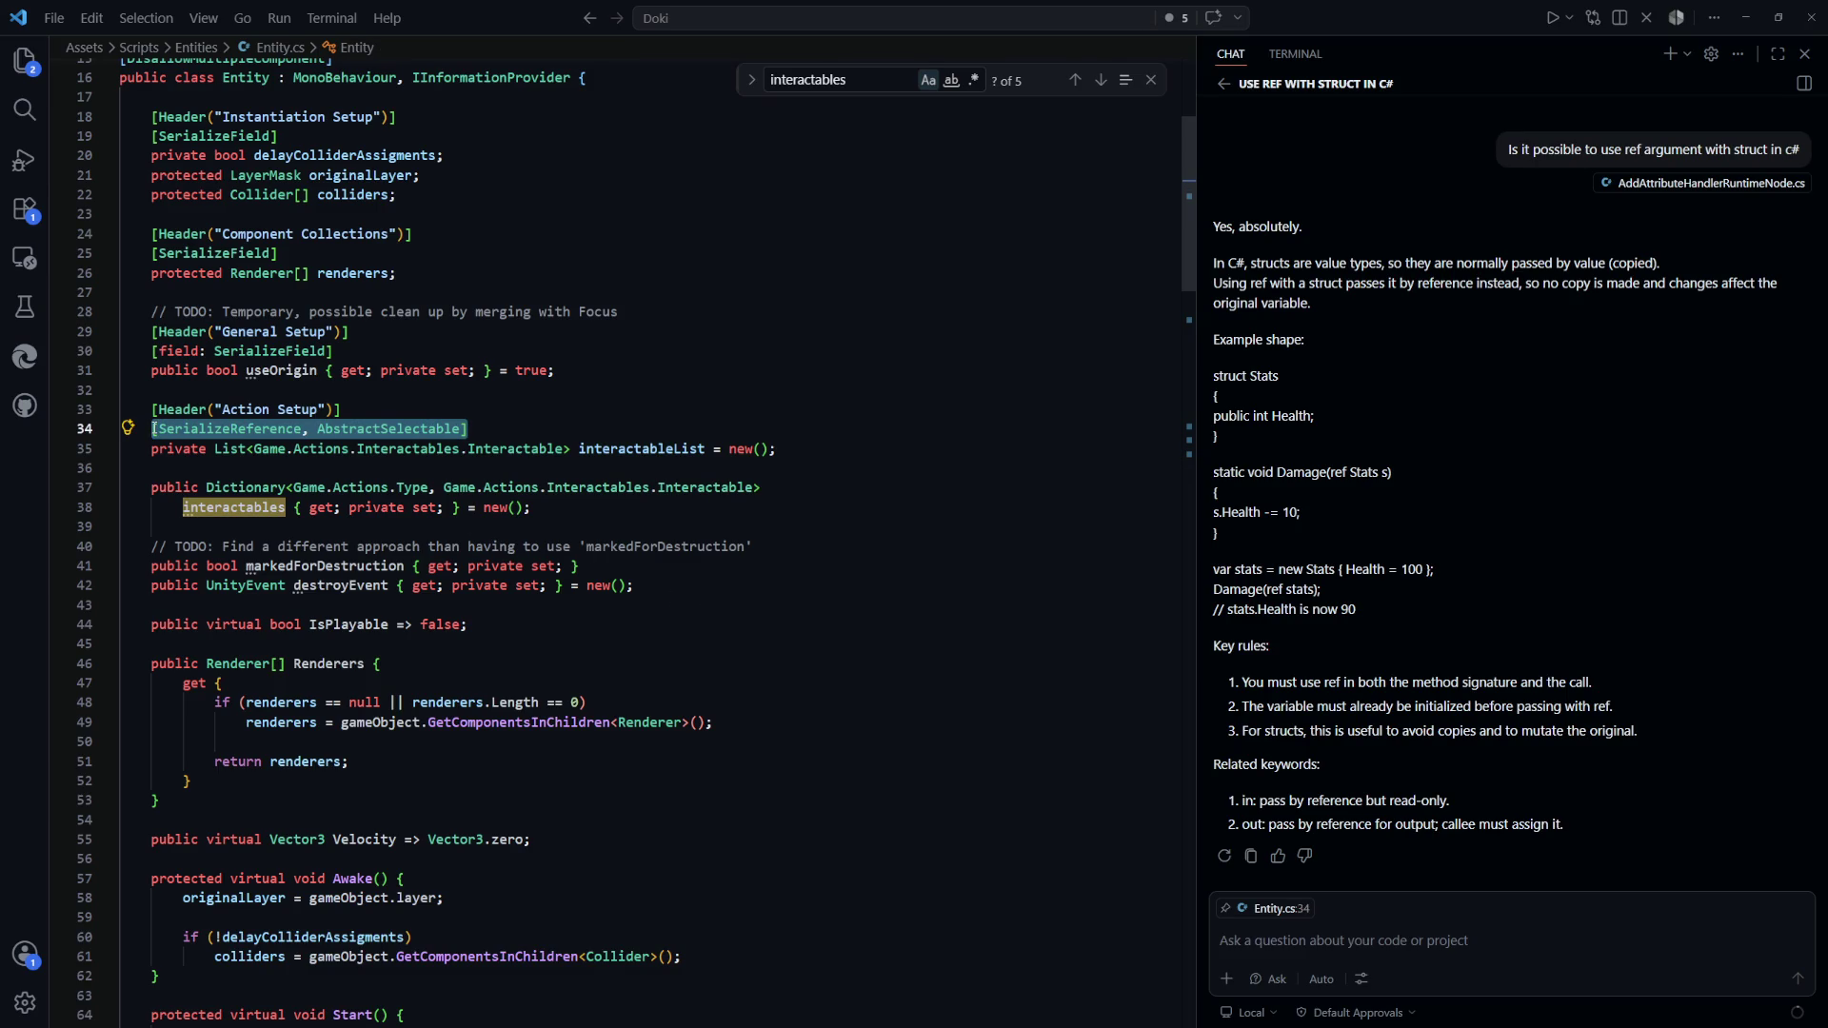
click(812, 565)
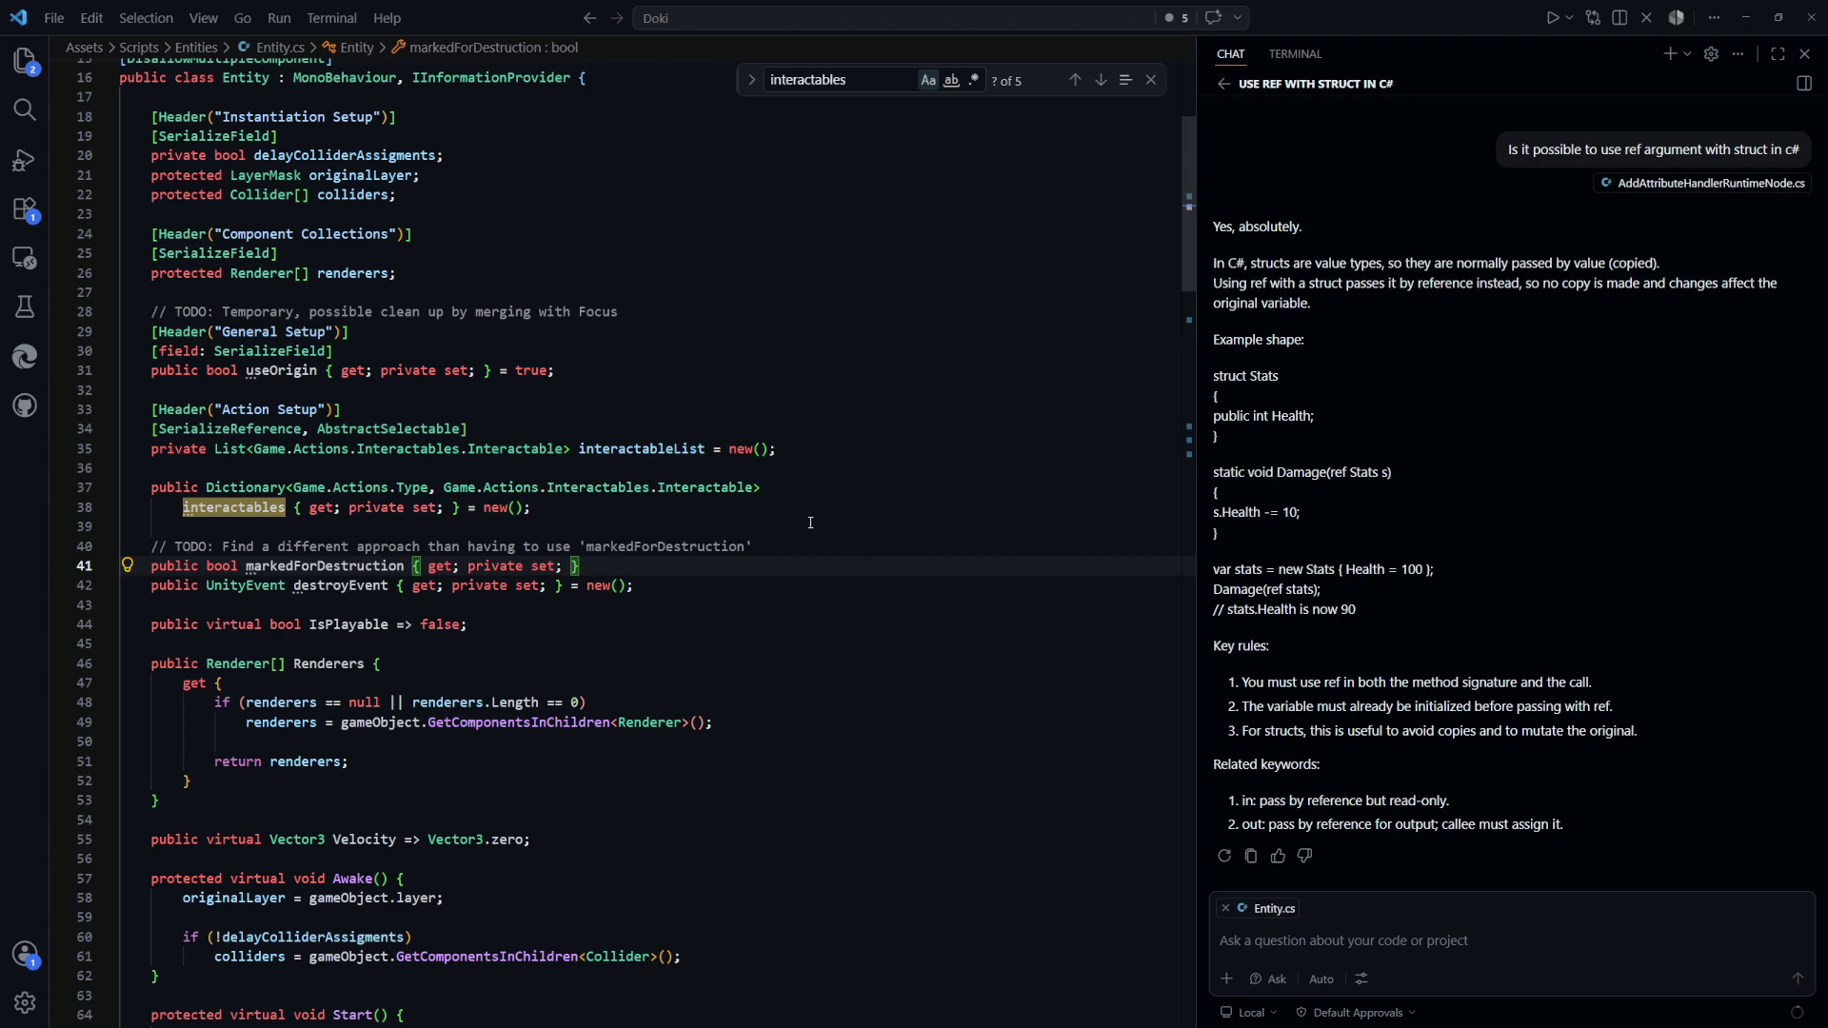
scroll(812, 523, down, 4)
scroll(811, 523, down, 15)
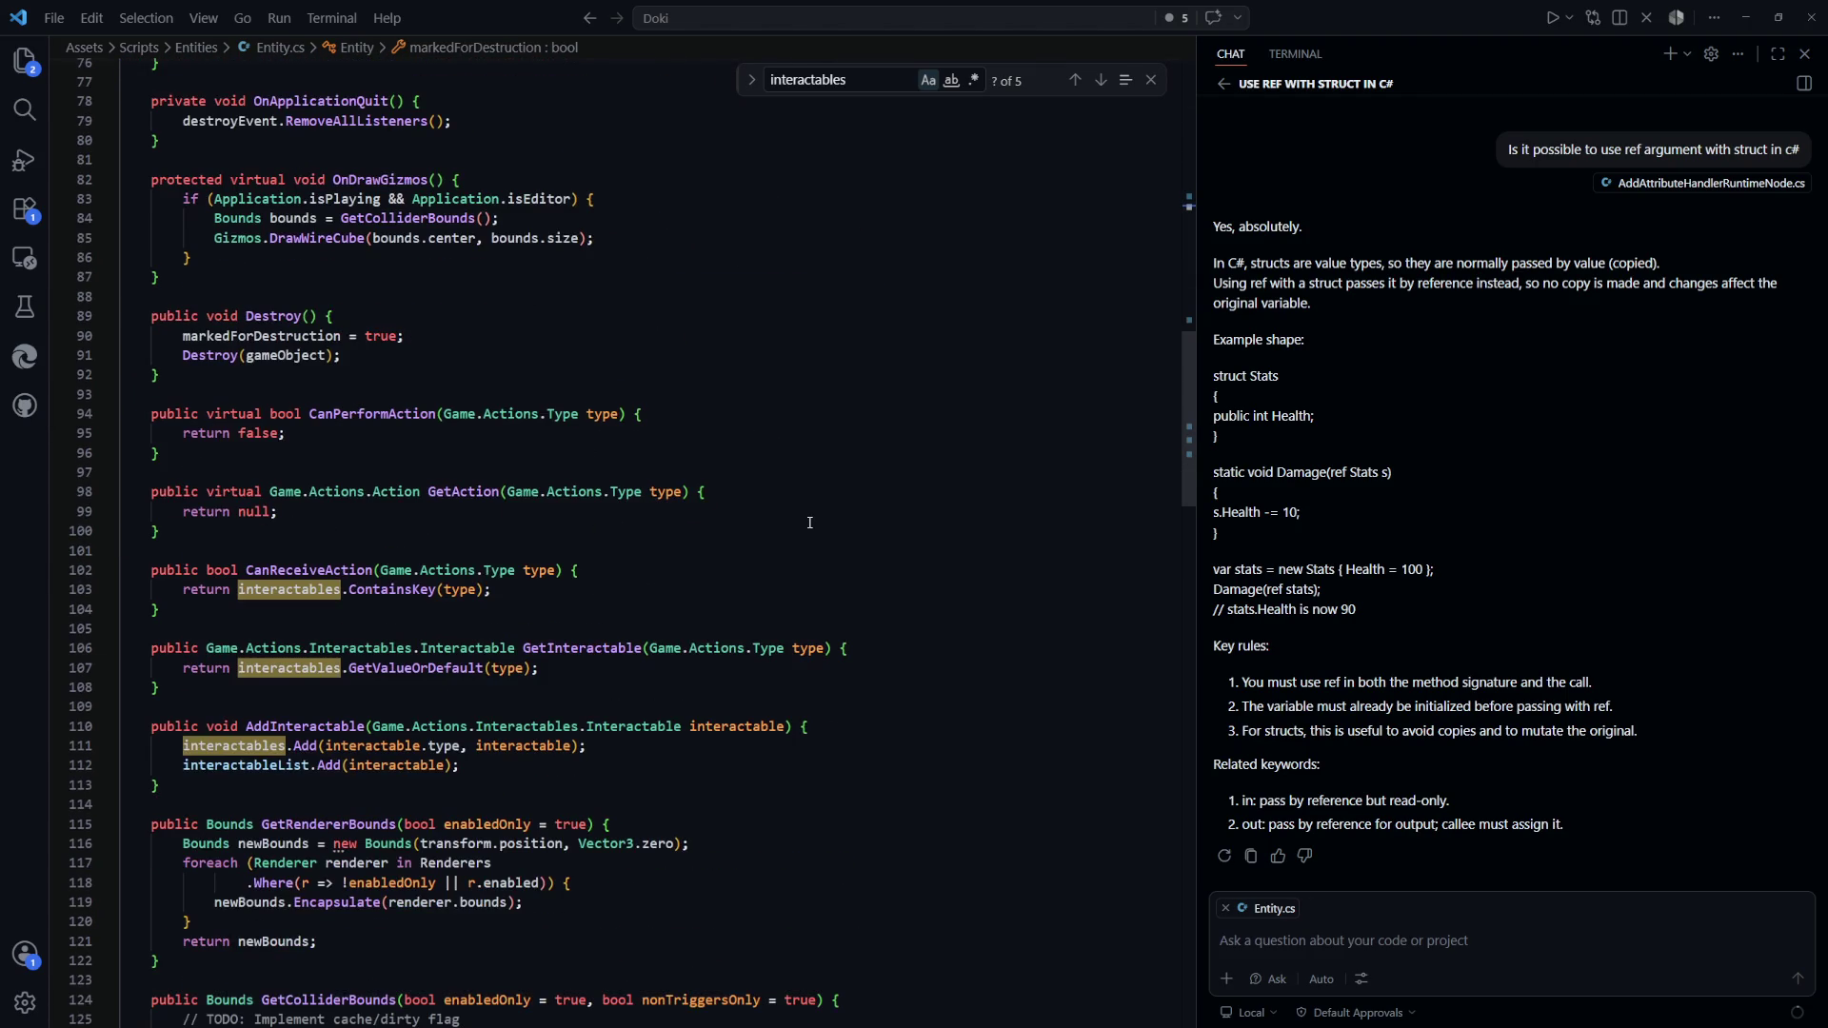
scroll(811, 523, down, 3)
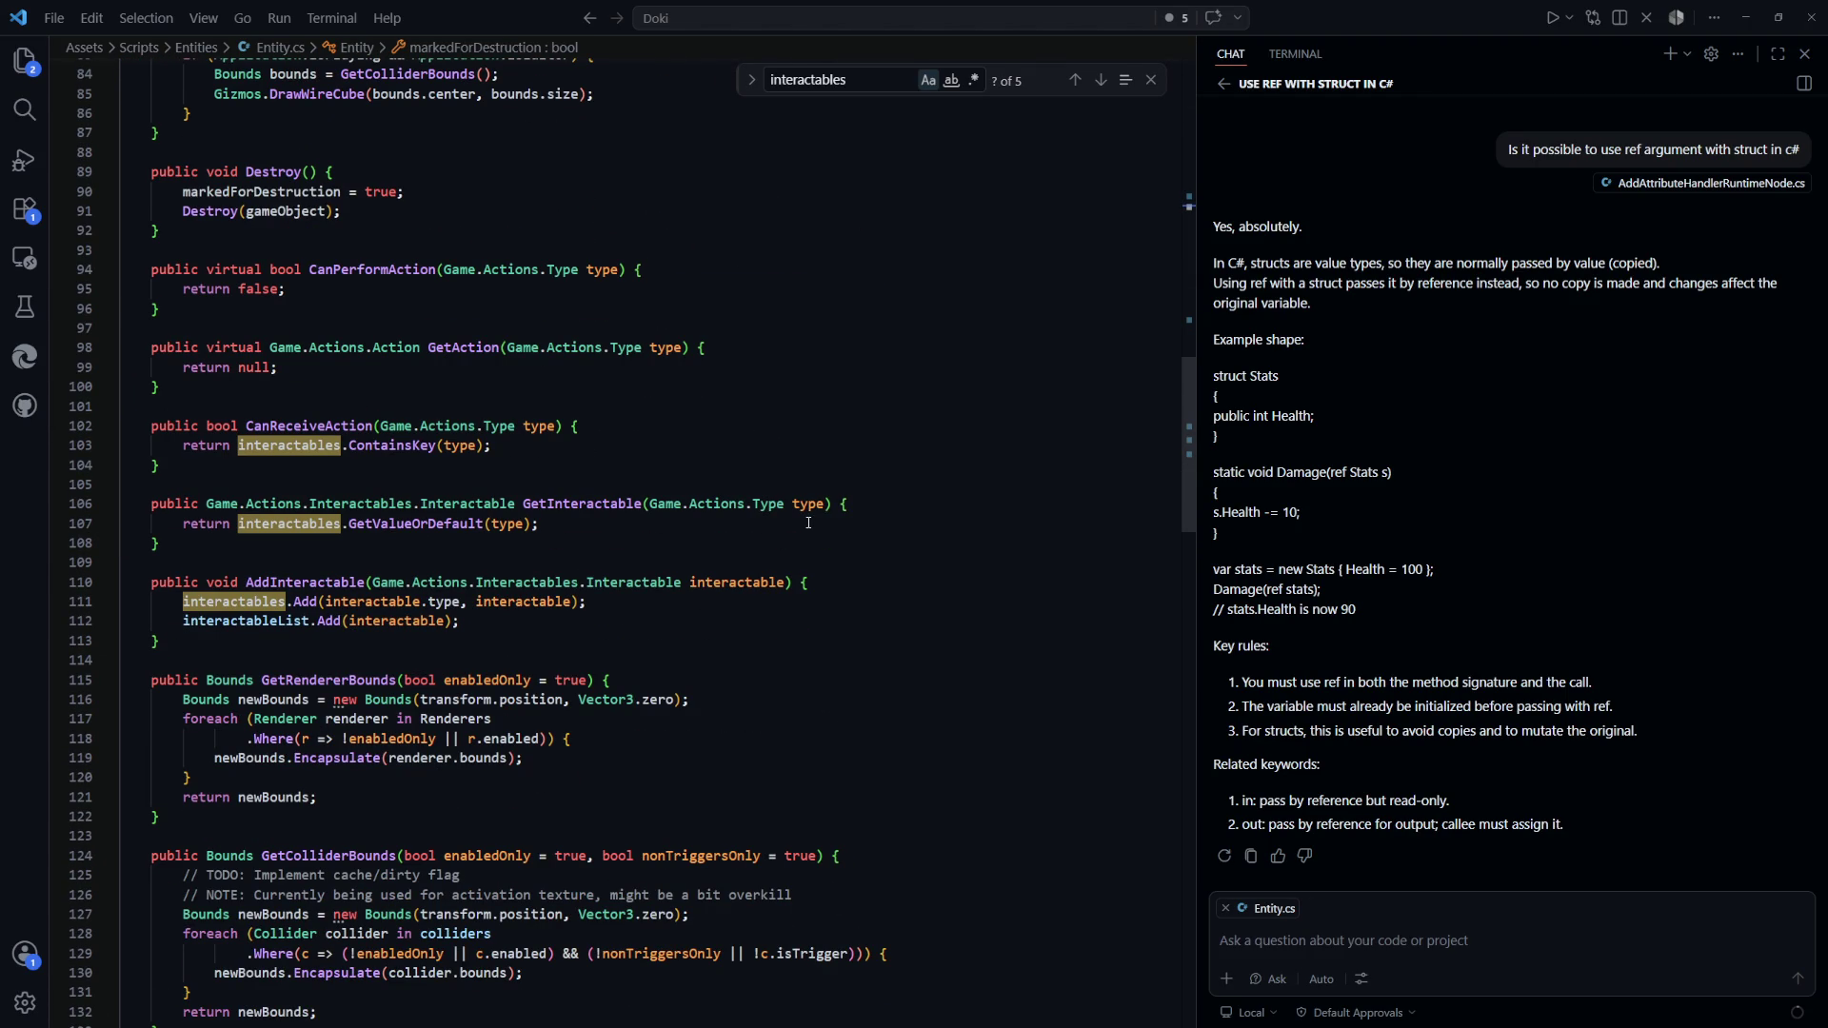
scroll(808, 523, up, 17)
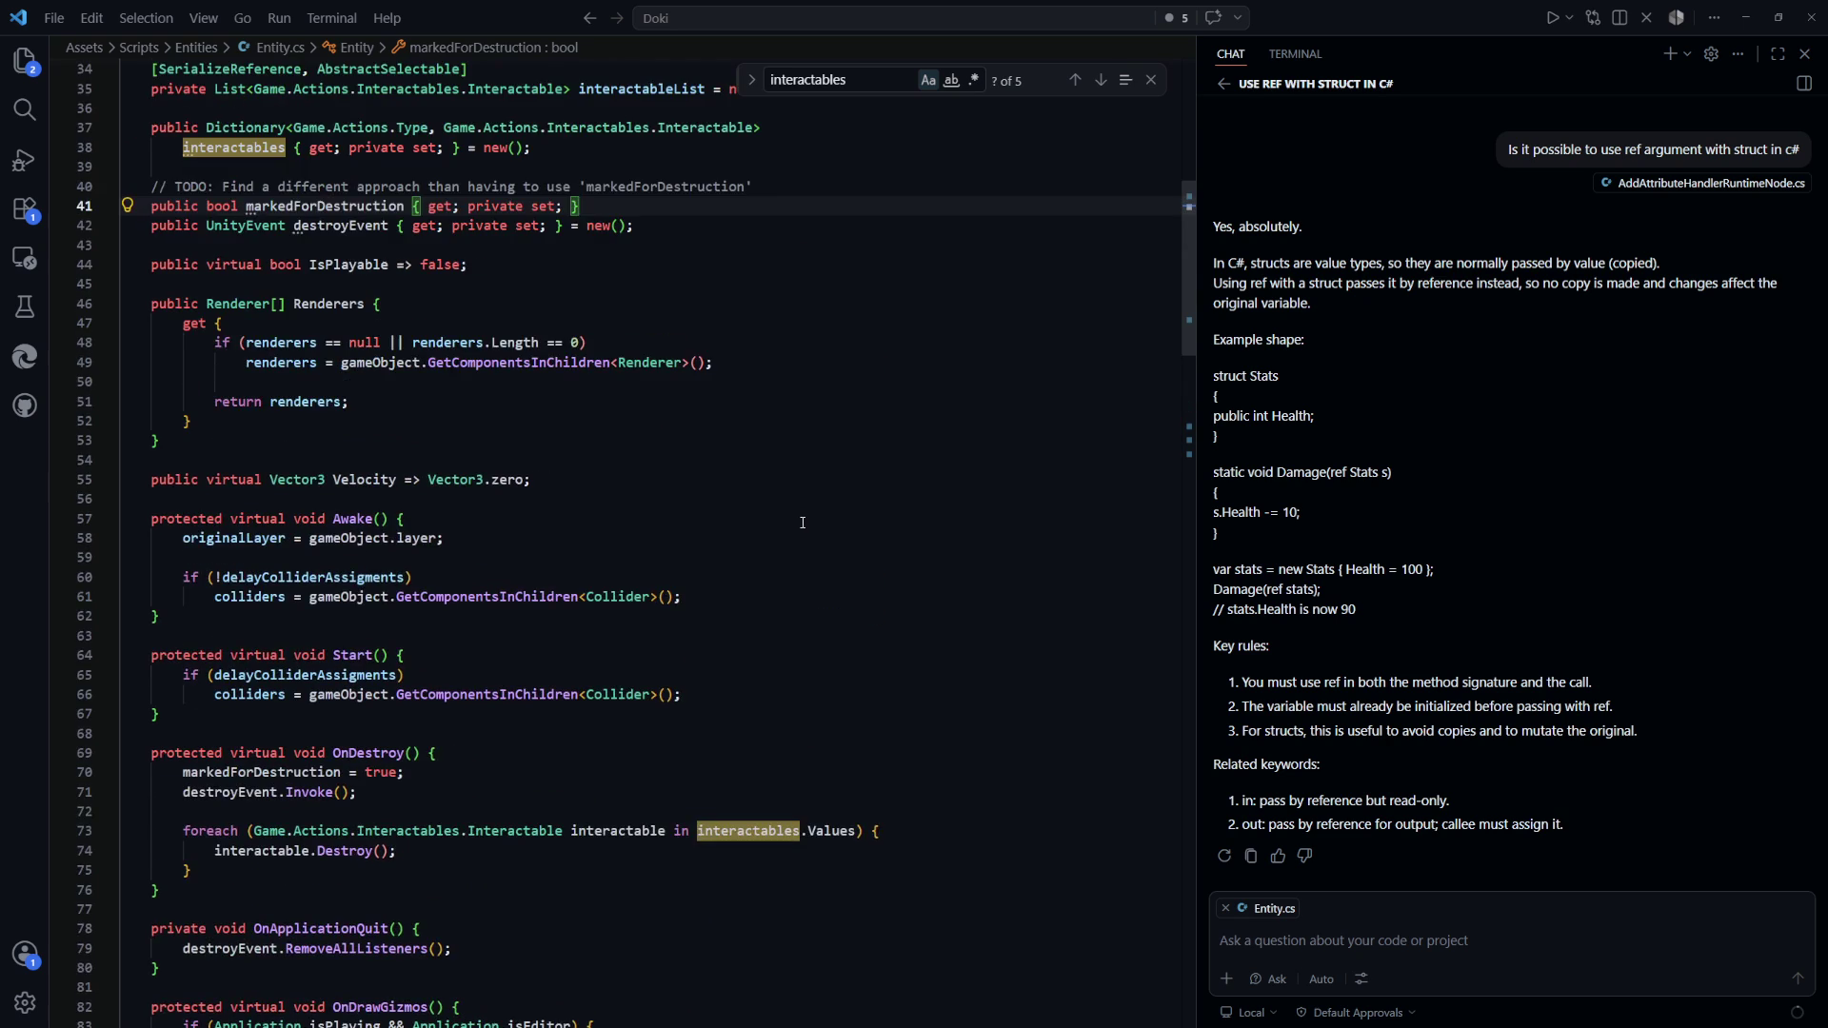
key(Up)
key(Up)
key(Up)
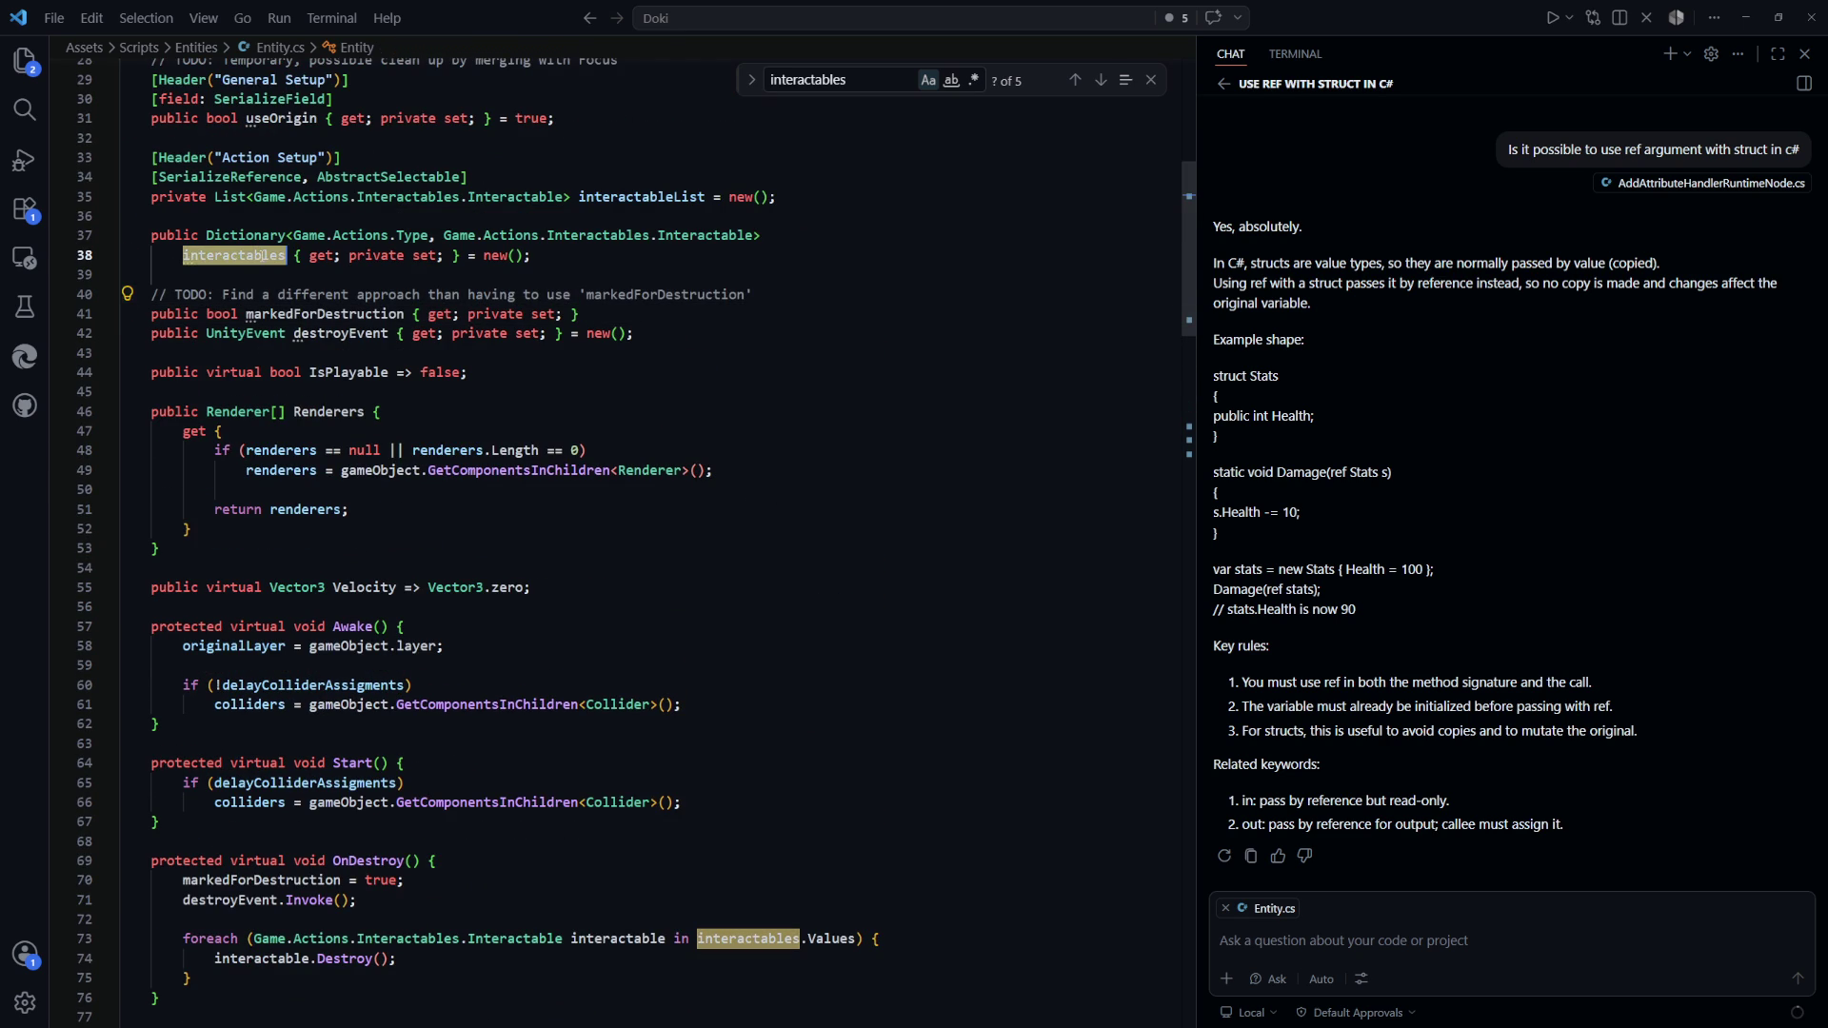
key(ctrl+f)
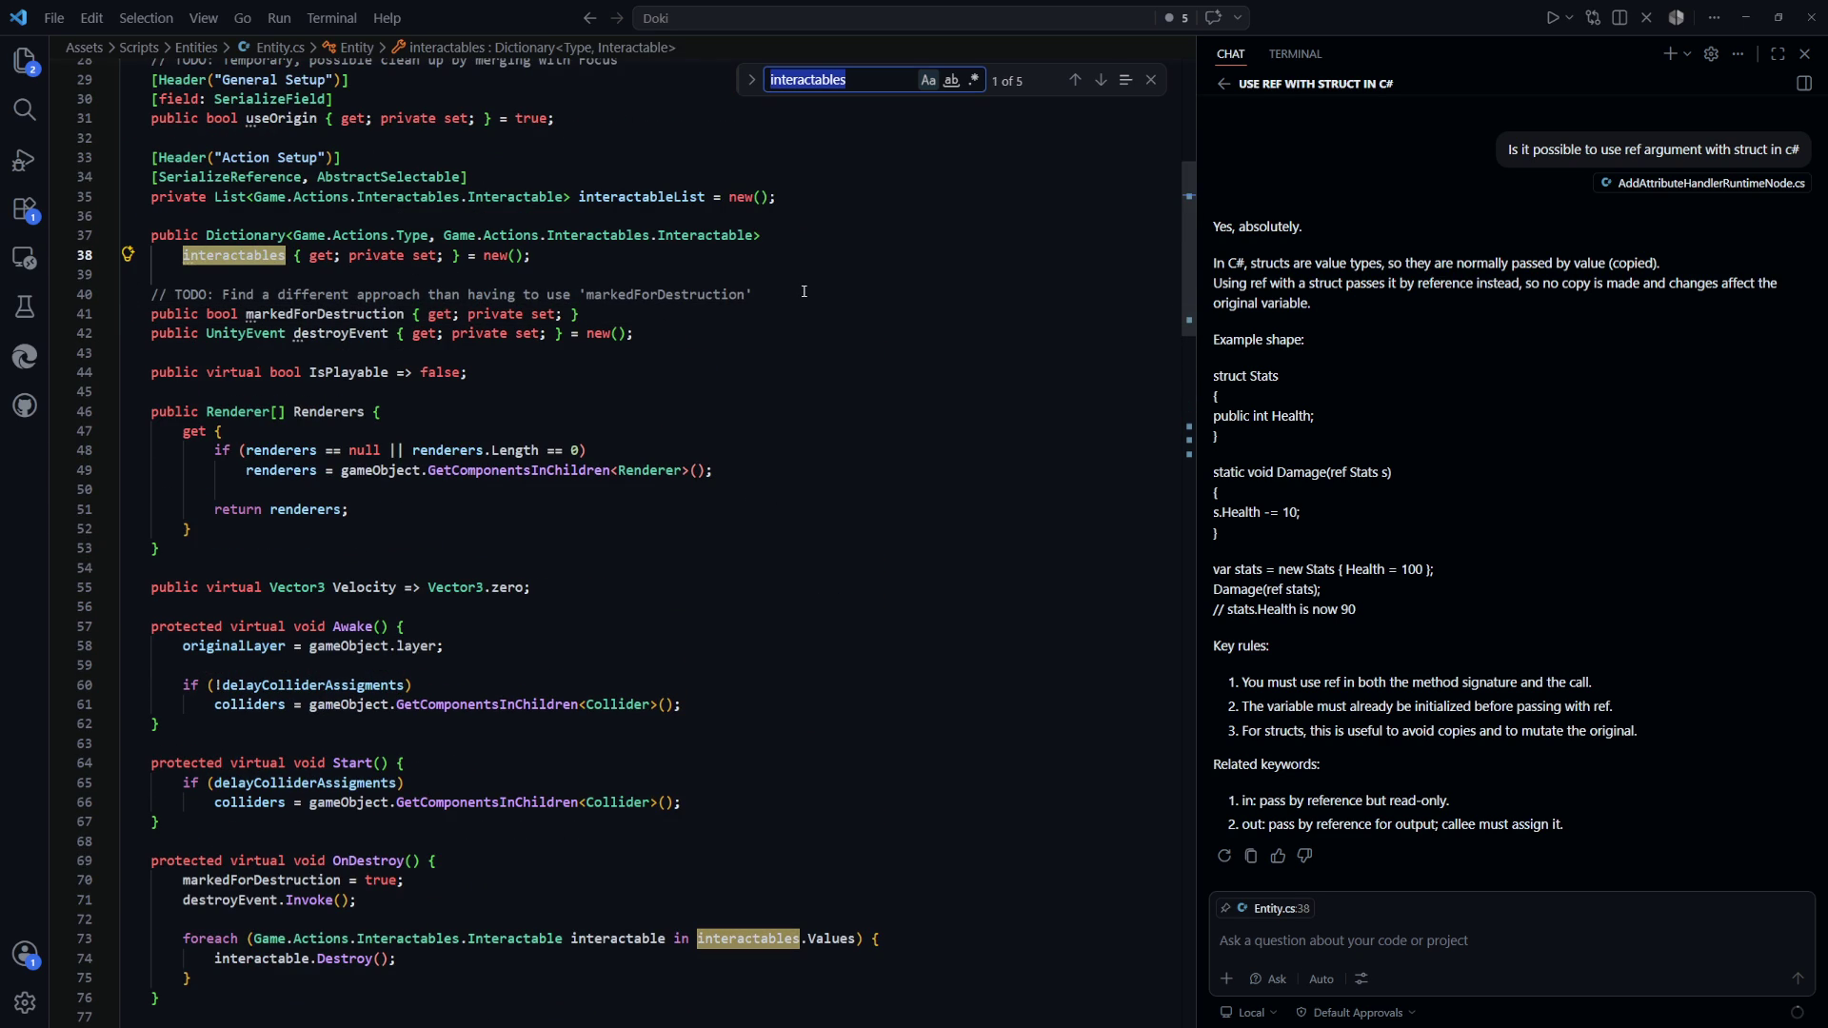
Open DynamicEntity.cs and search it for 'intera'
key(ctrl+p)
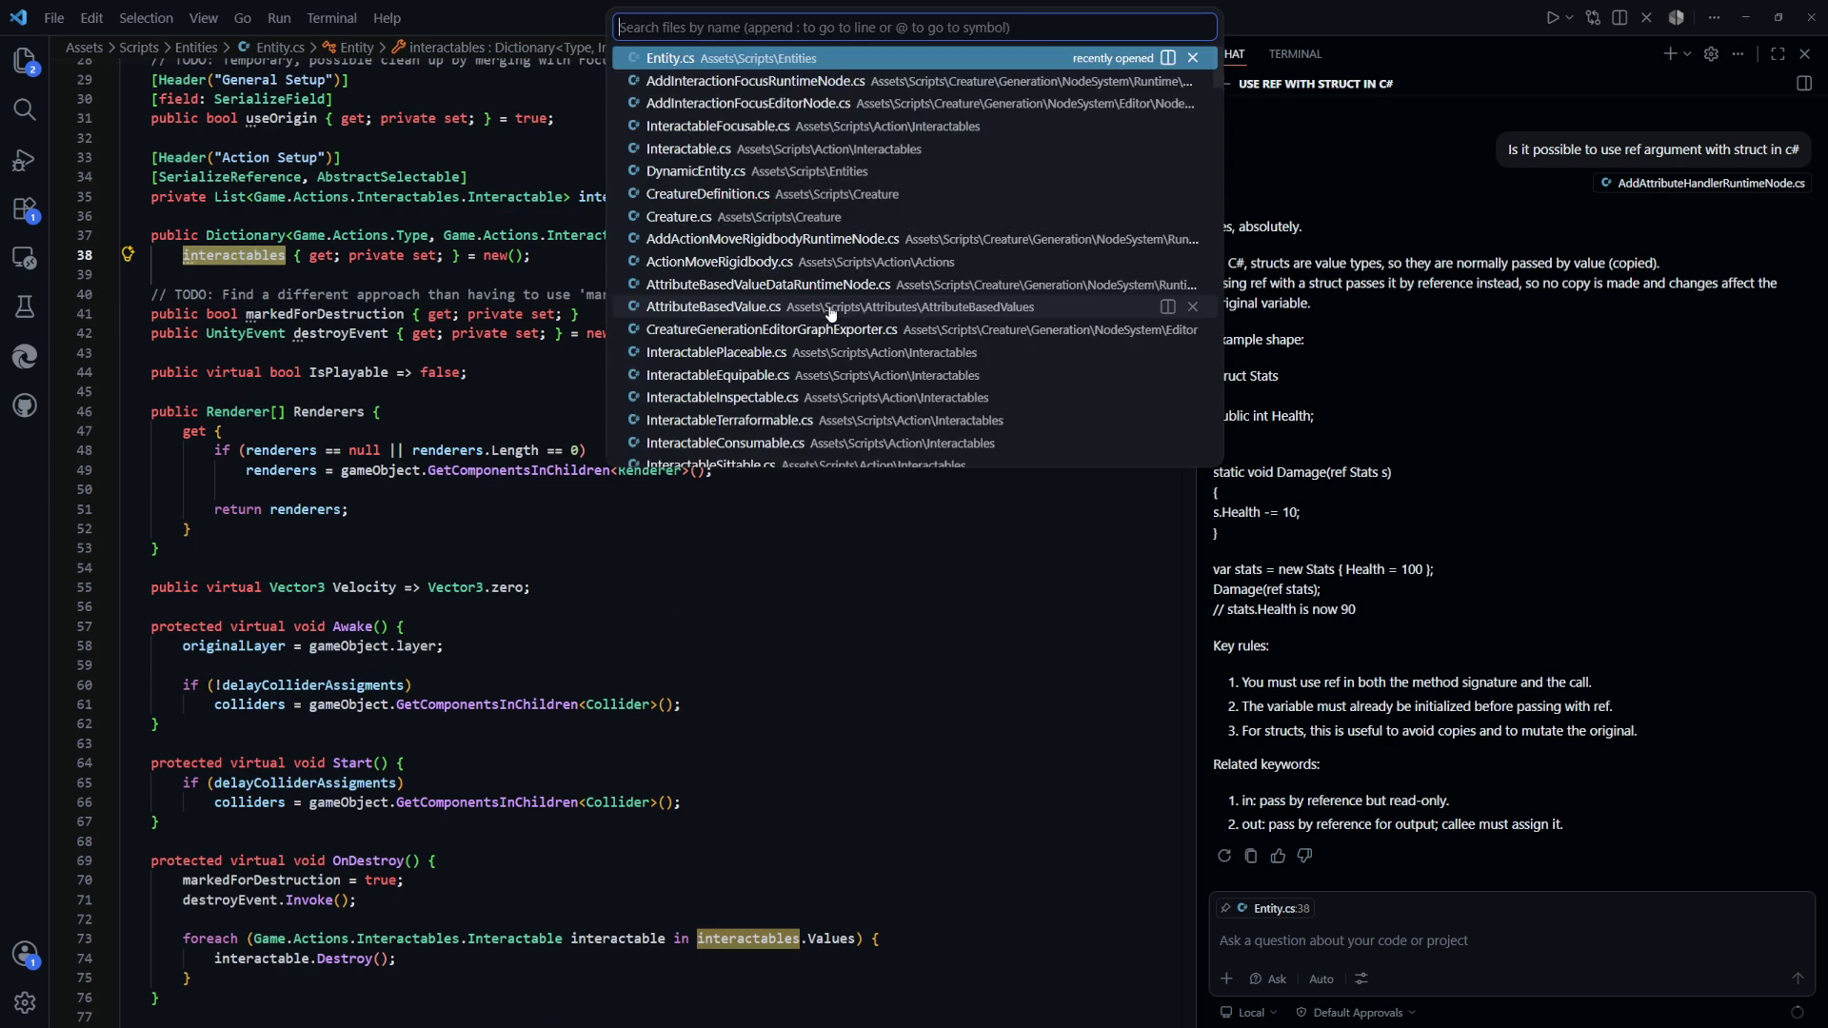
text(dy)
key(Return)
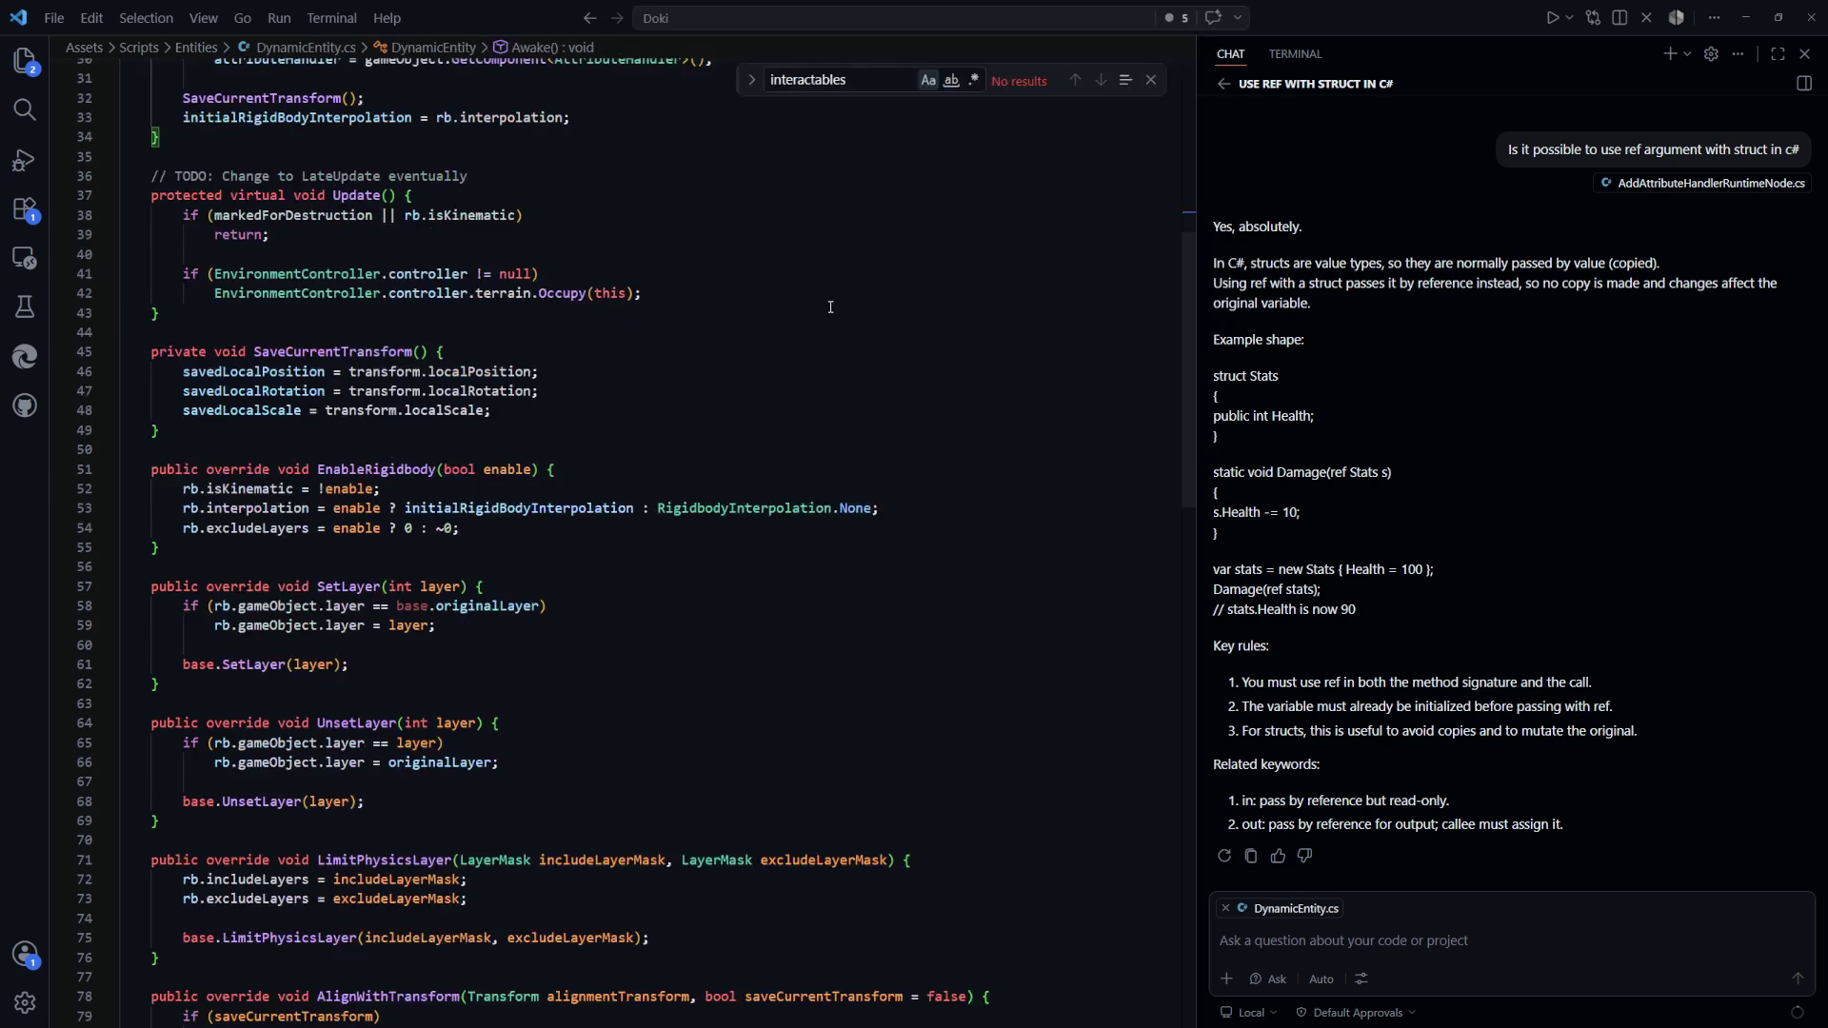
click(792, 371)
key(ctrl+f)
text(intera)
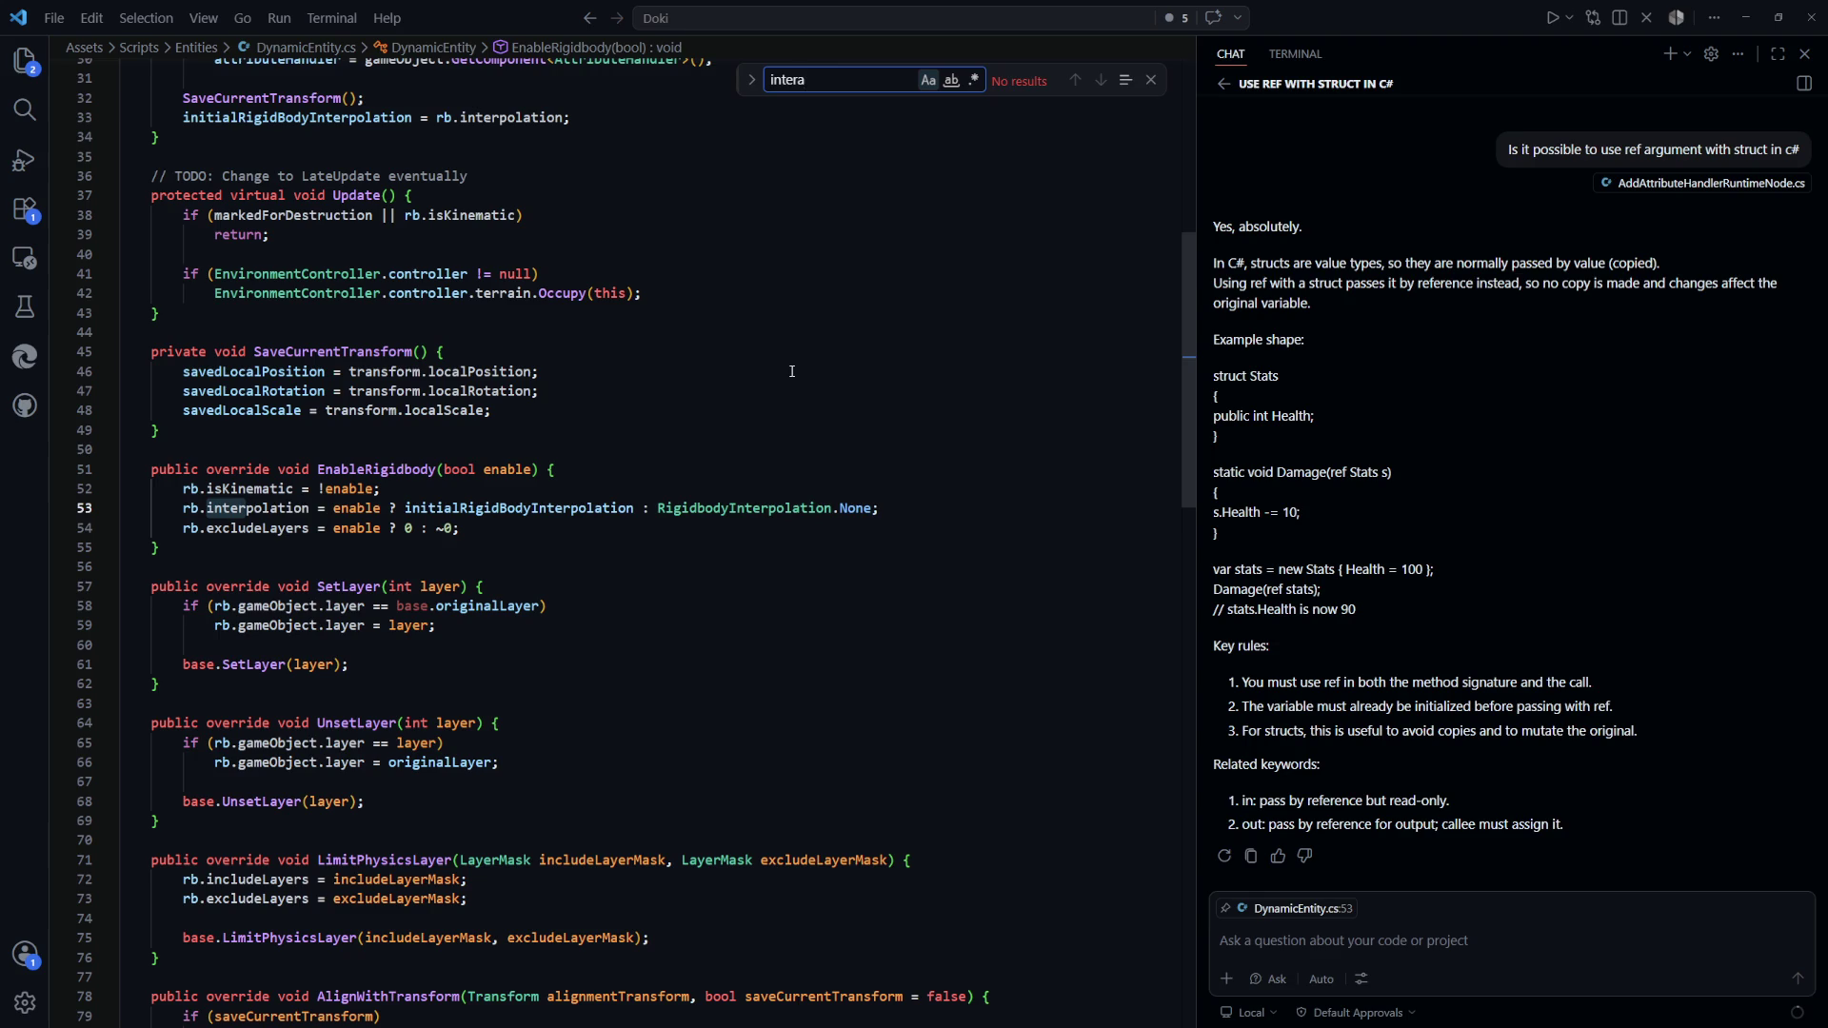
Open AnimateEntity.cs, then search for the 'interac' Interactable scripts
key(ctrl+p)
text(anim)
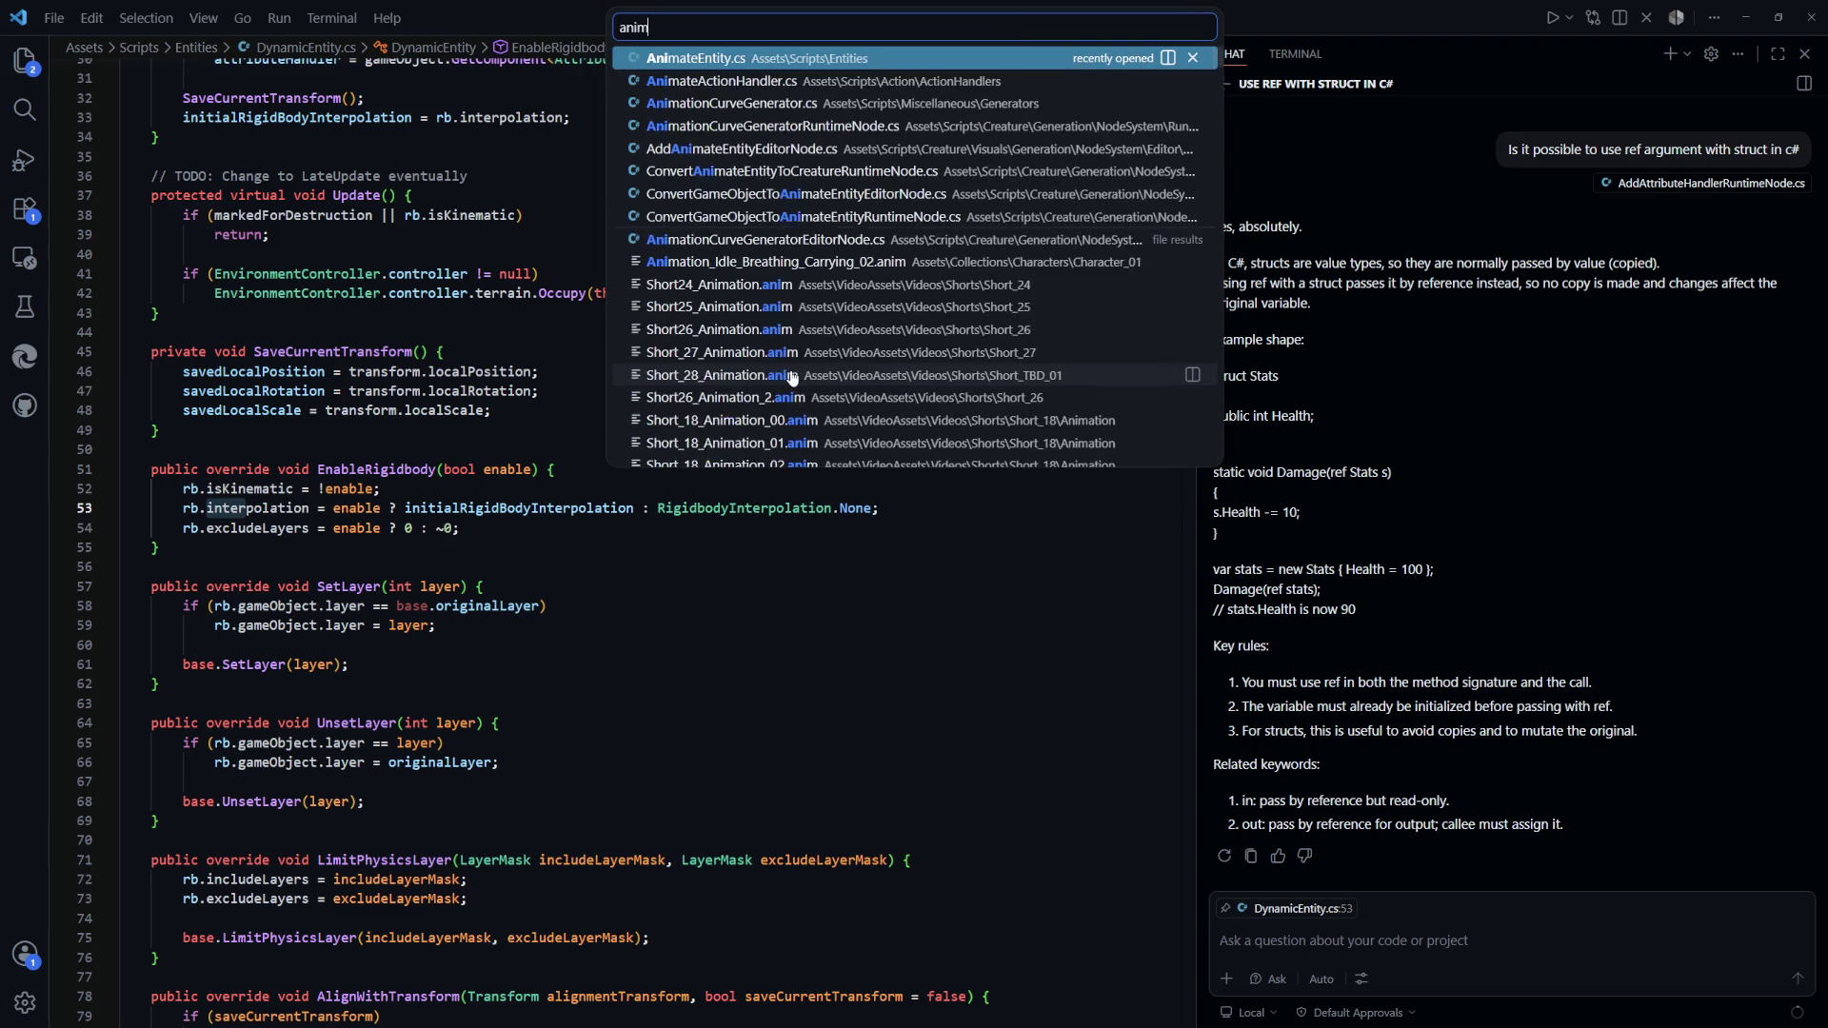
key(Return)
key(ctrl+p)
text(interac)
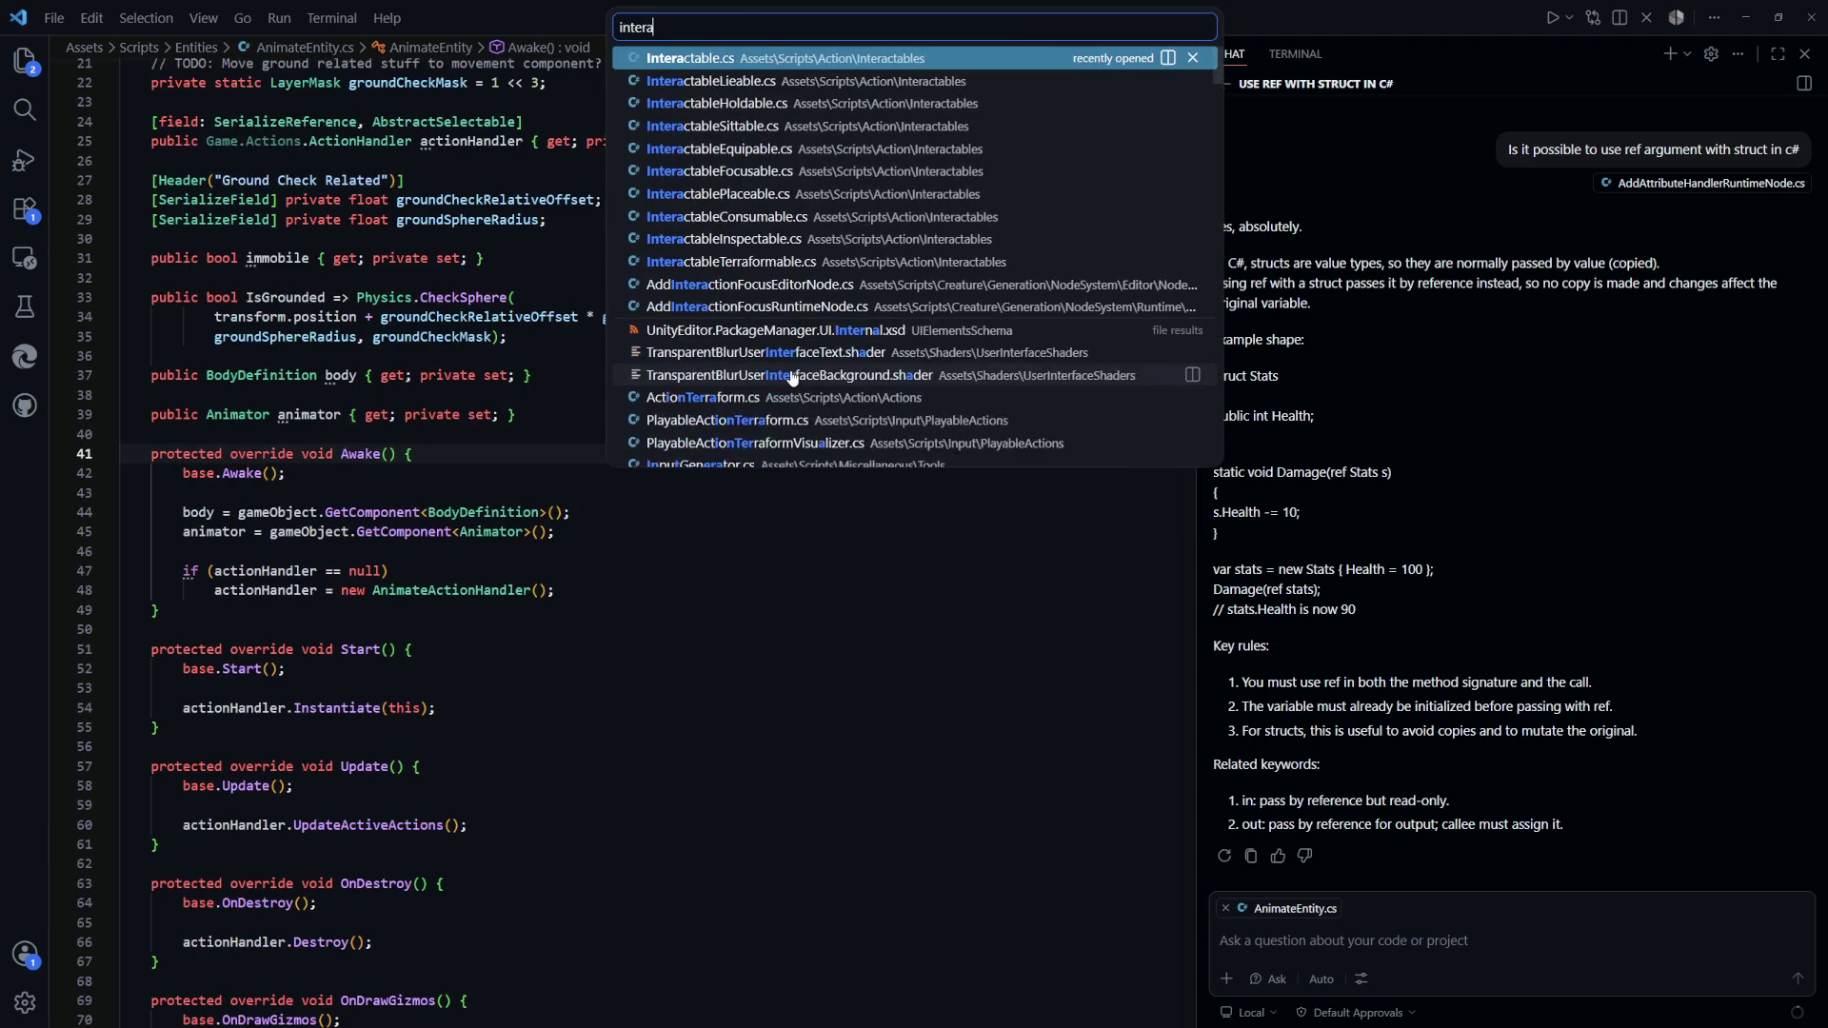
Search AnimateEntity.cs for 'inter', then return to the code at line 40
key(Escape)
key(ctrl+f)
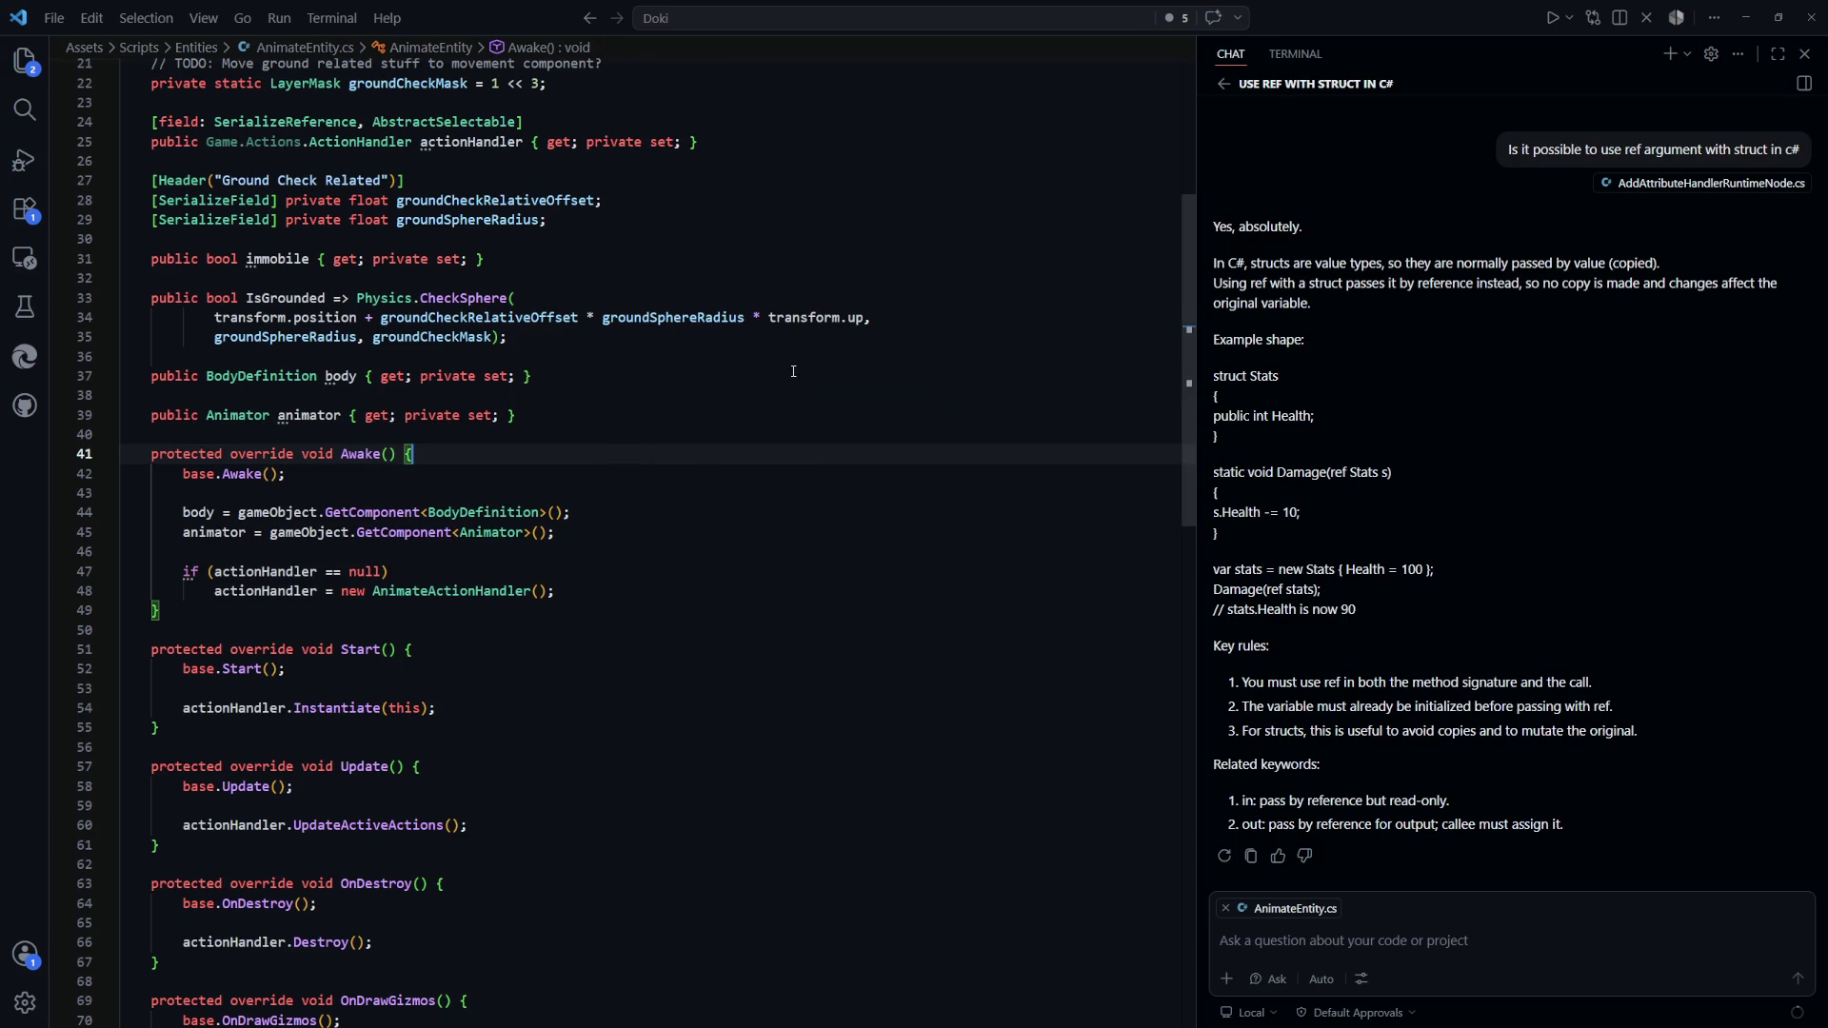
text(inter)
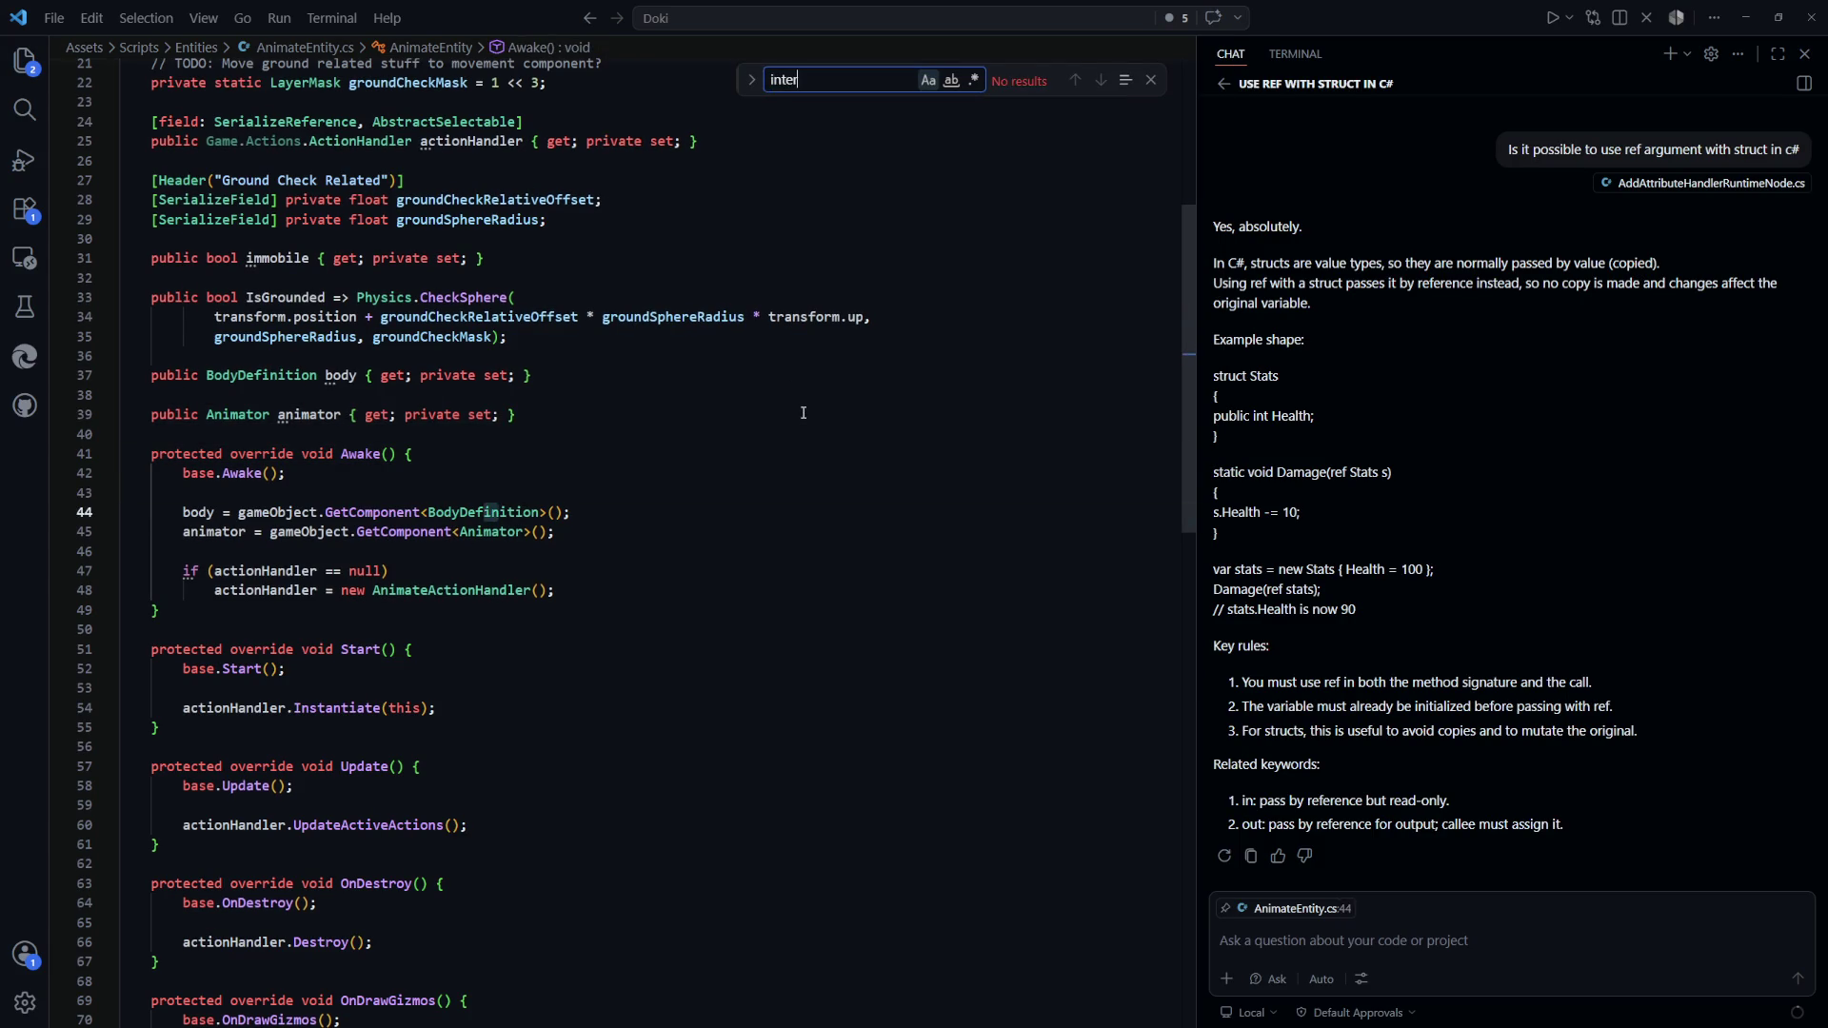
key(Escape)
click(856, 431)
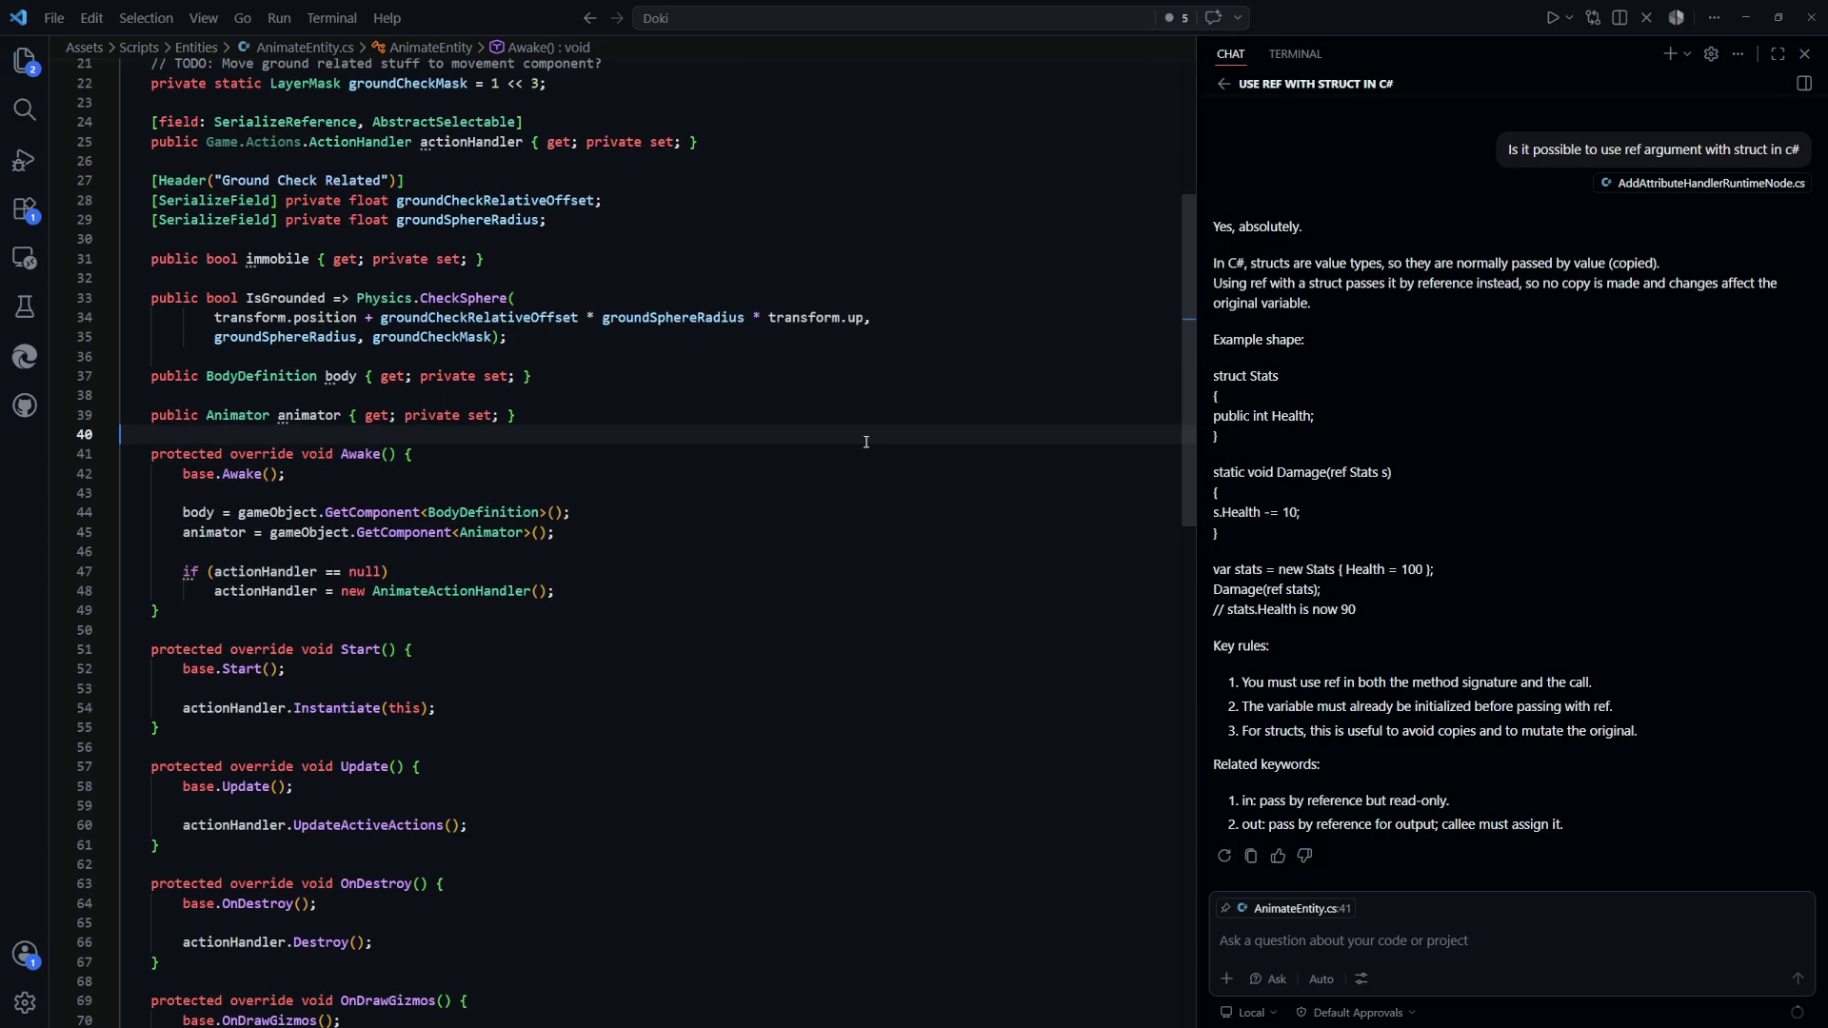
Read through the rest of AnimateEntity.cs and bring up the project file list
scroll(746, 457, down, 2)
scroll(733, 471, up, 4)
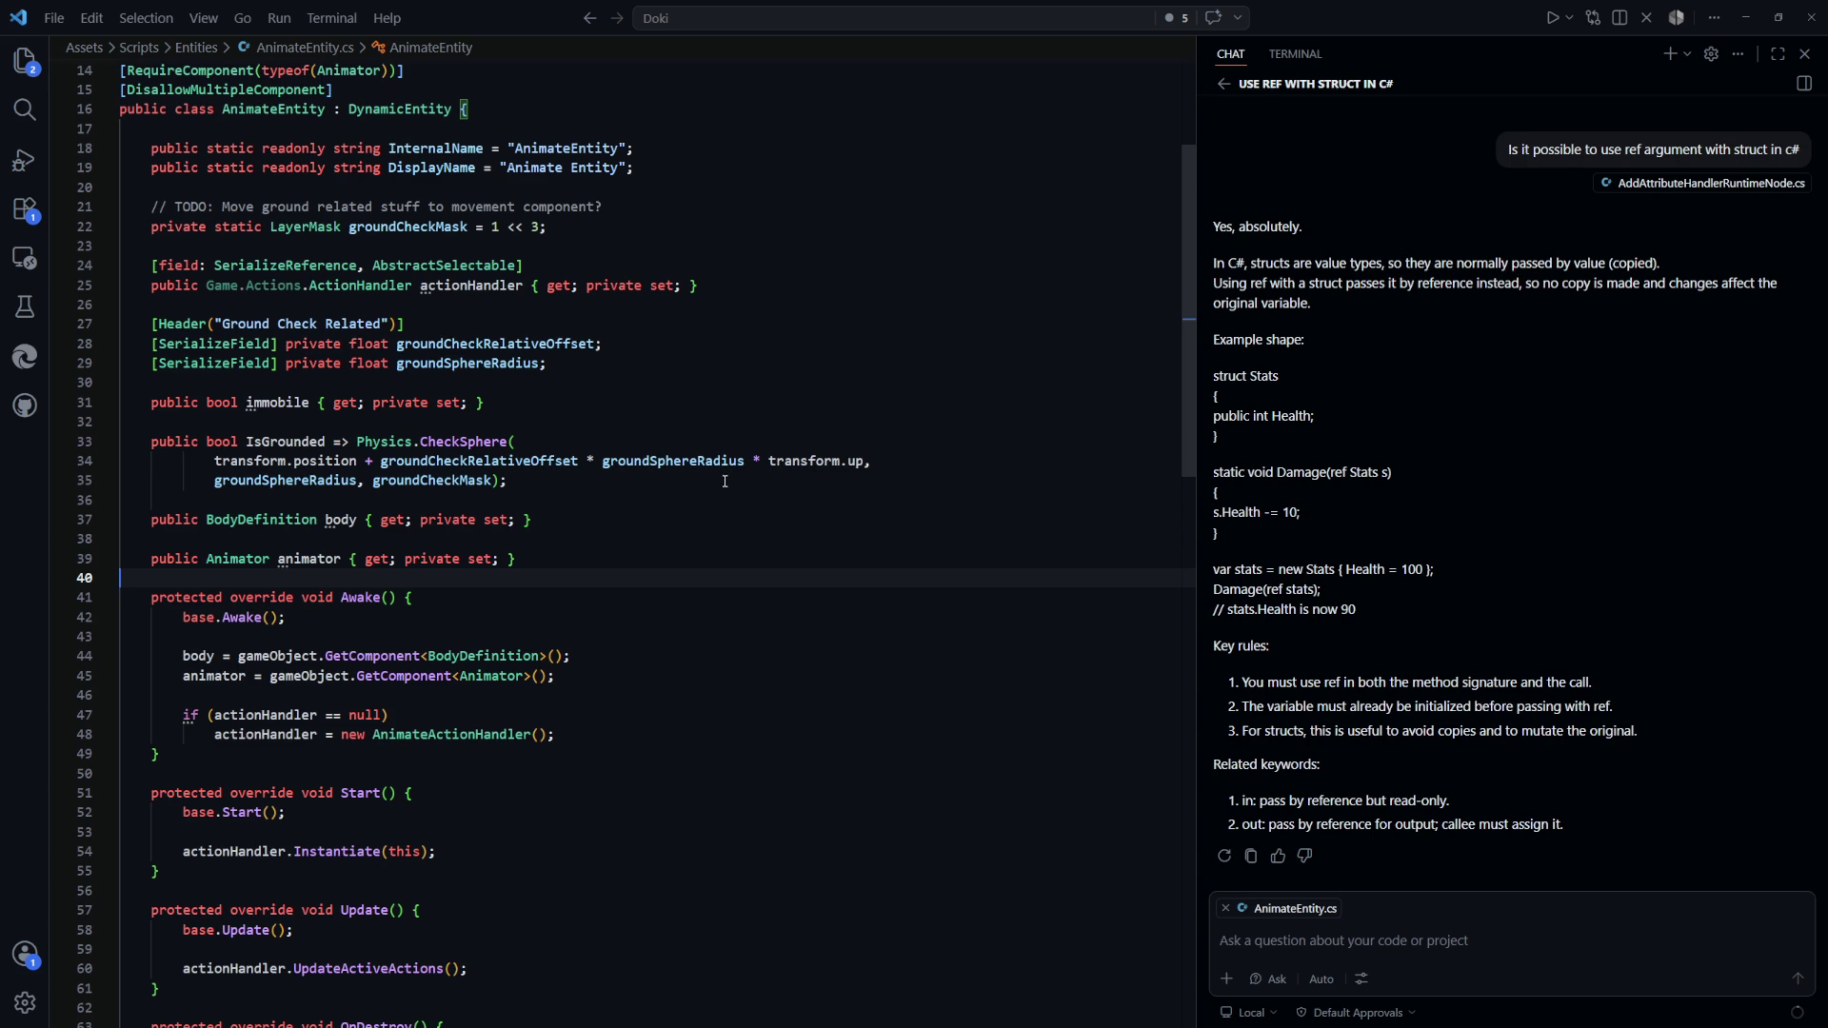
scroll(725, 481, down, 7)
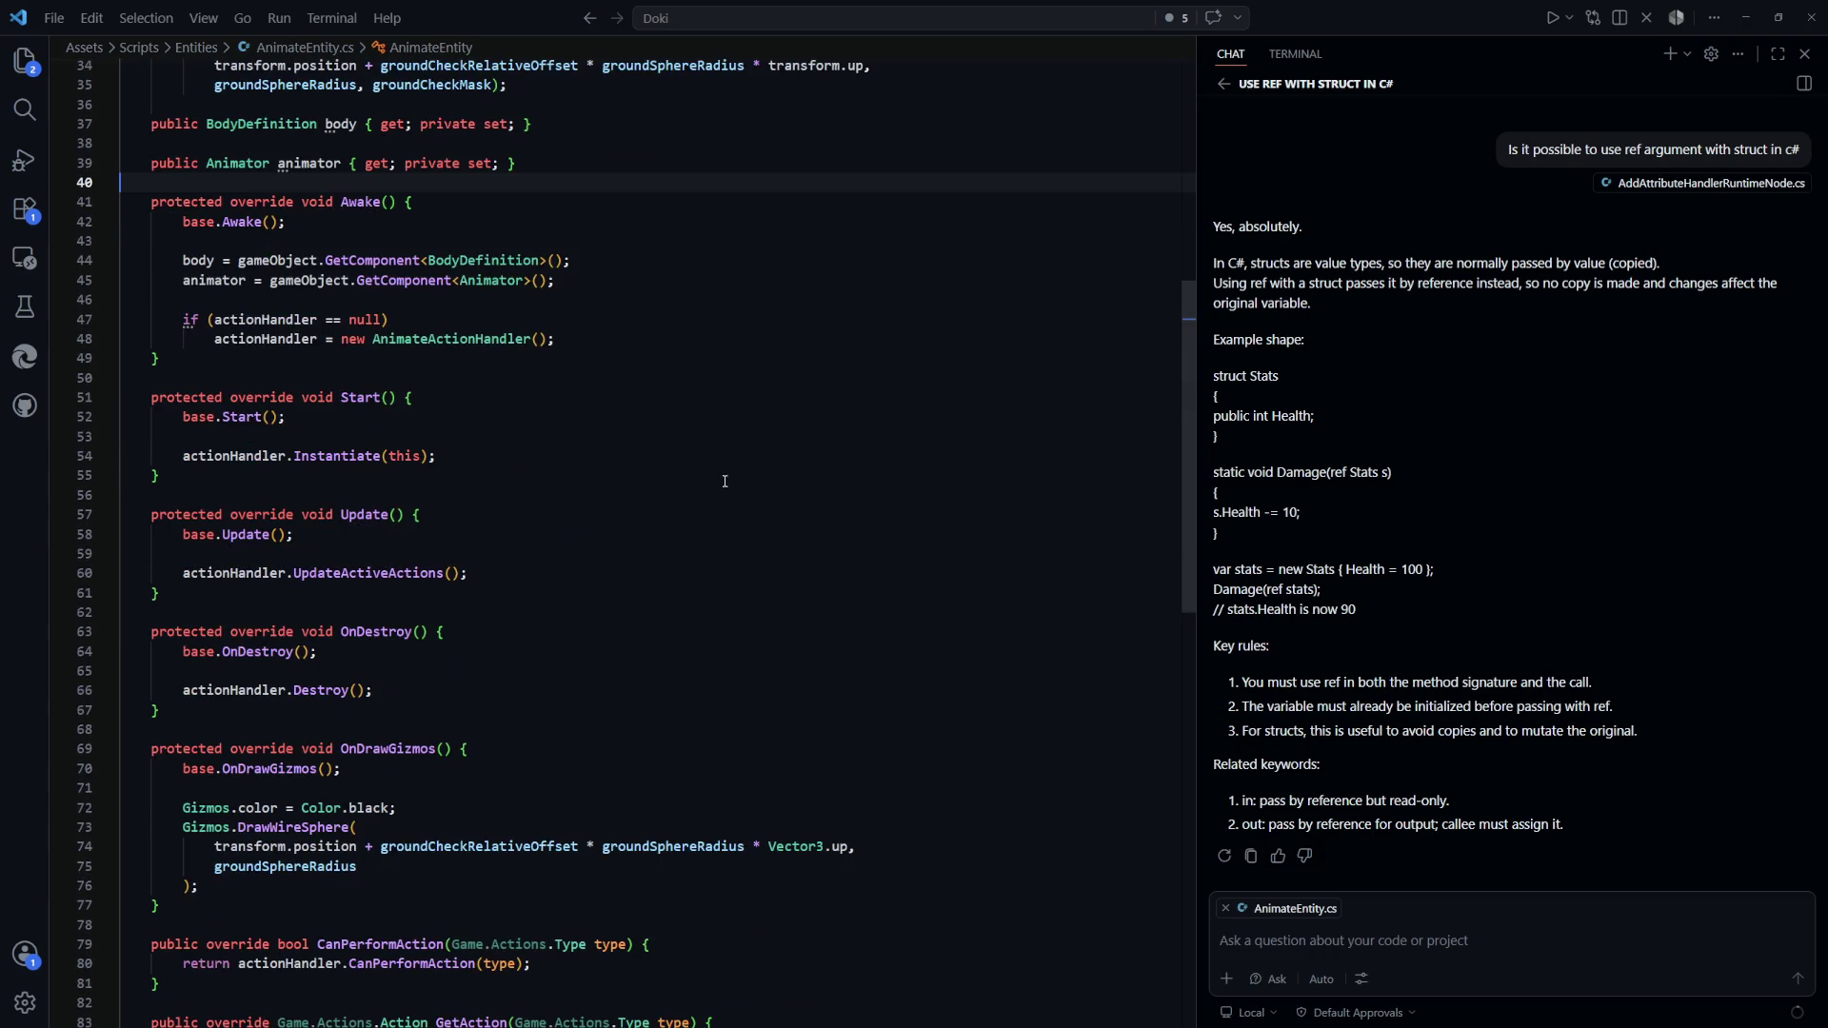
scroll(725, 481, down, 1)
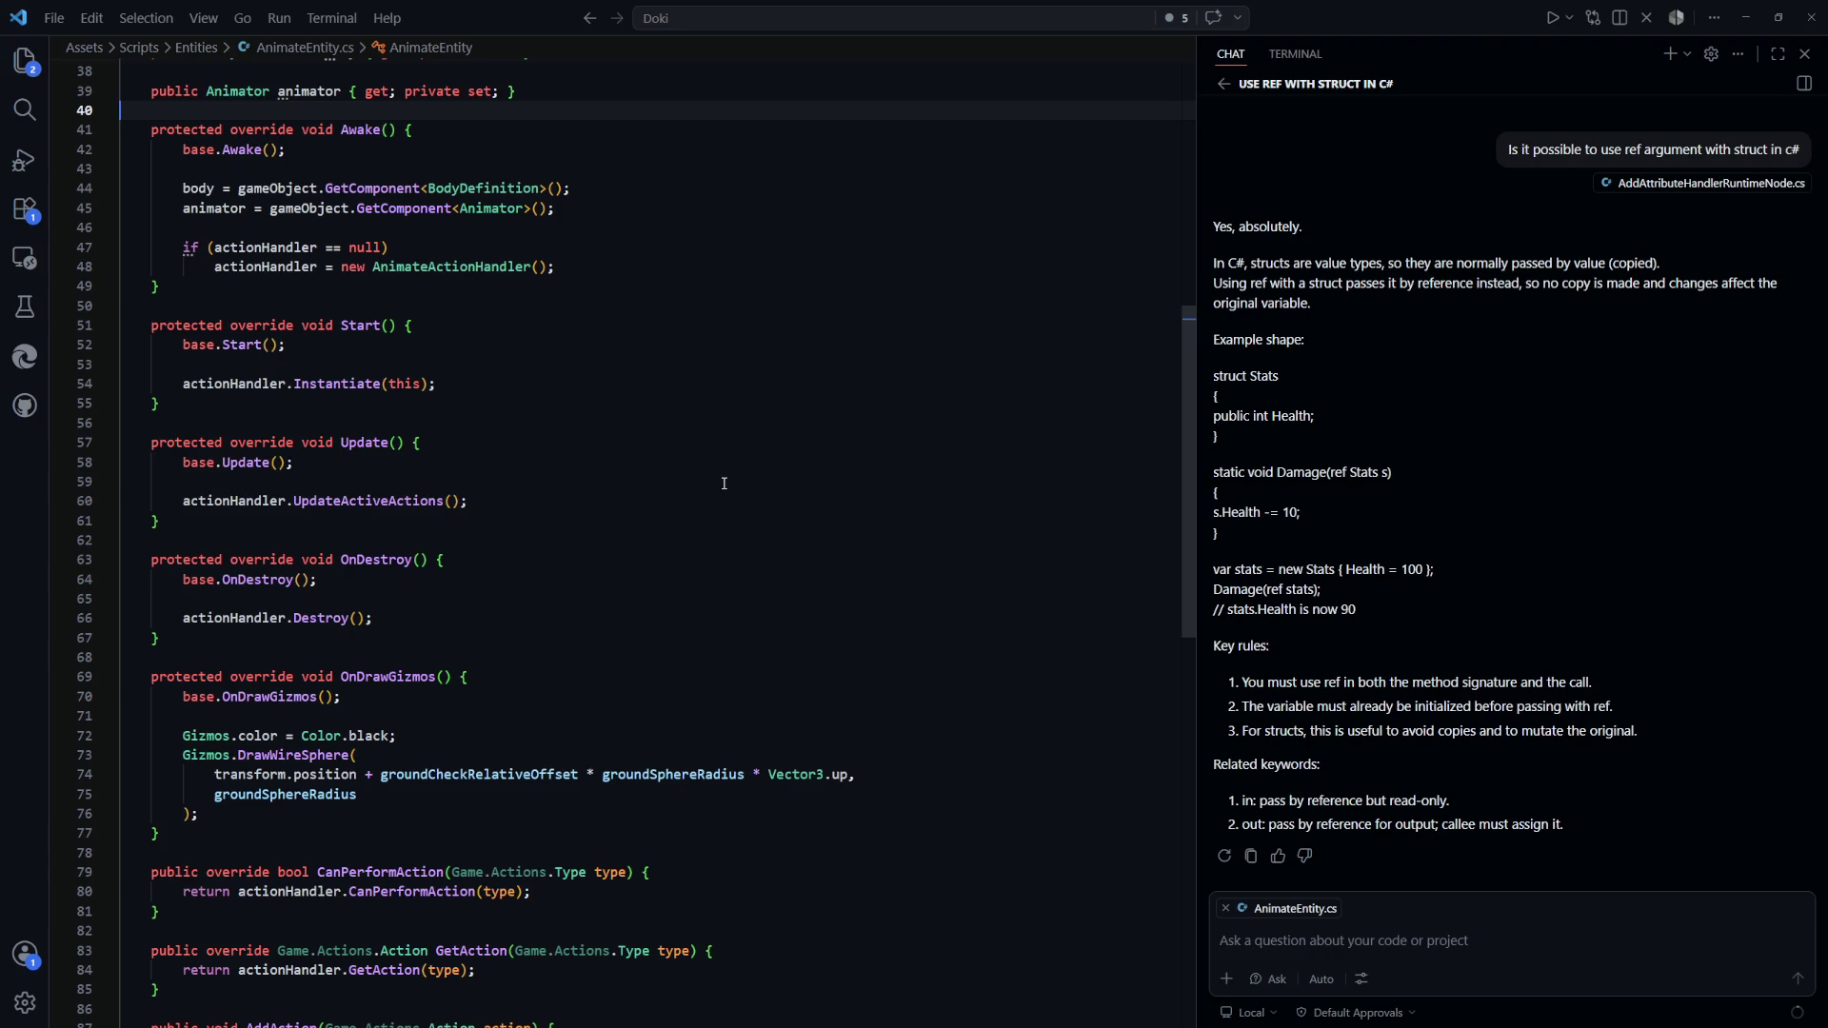
scroll(724, 484, down, 2)
scroll(725, 484, down, 3)
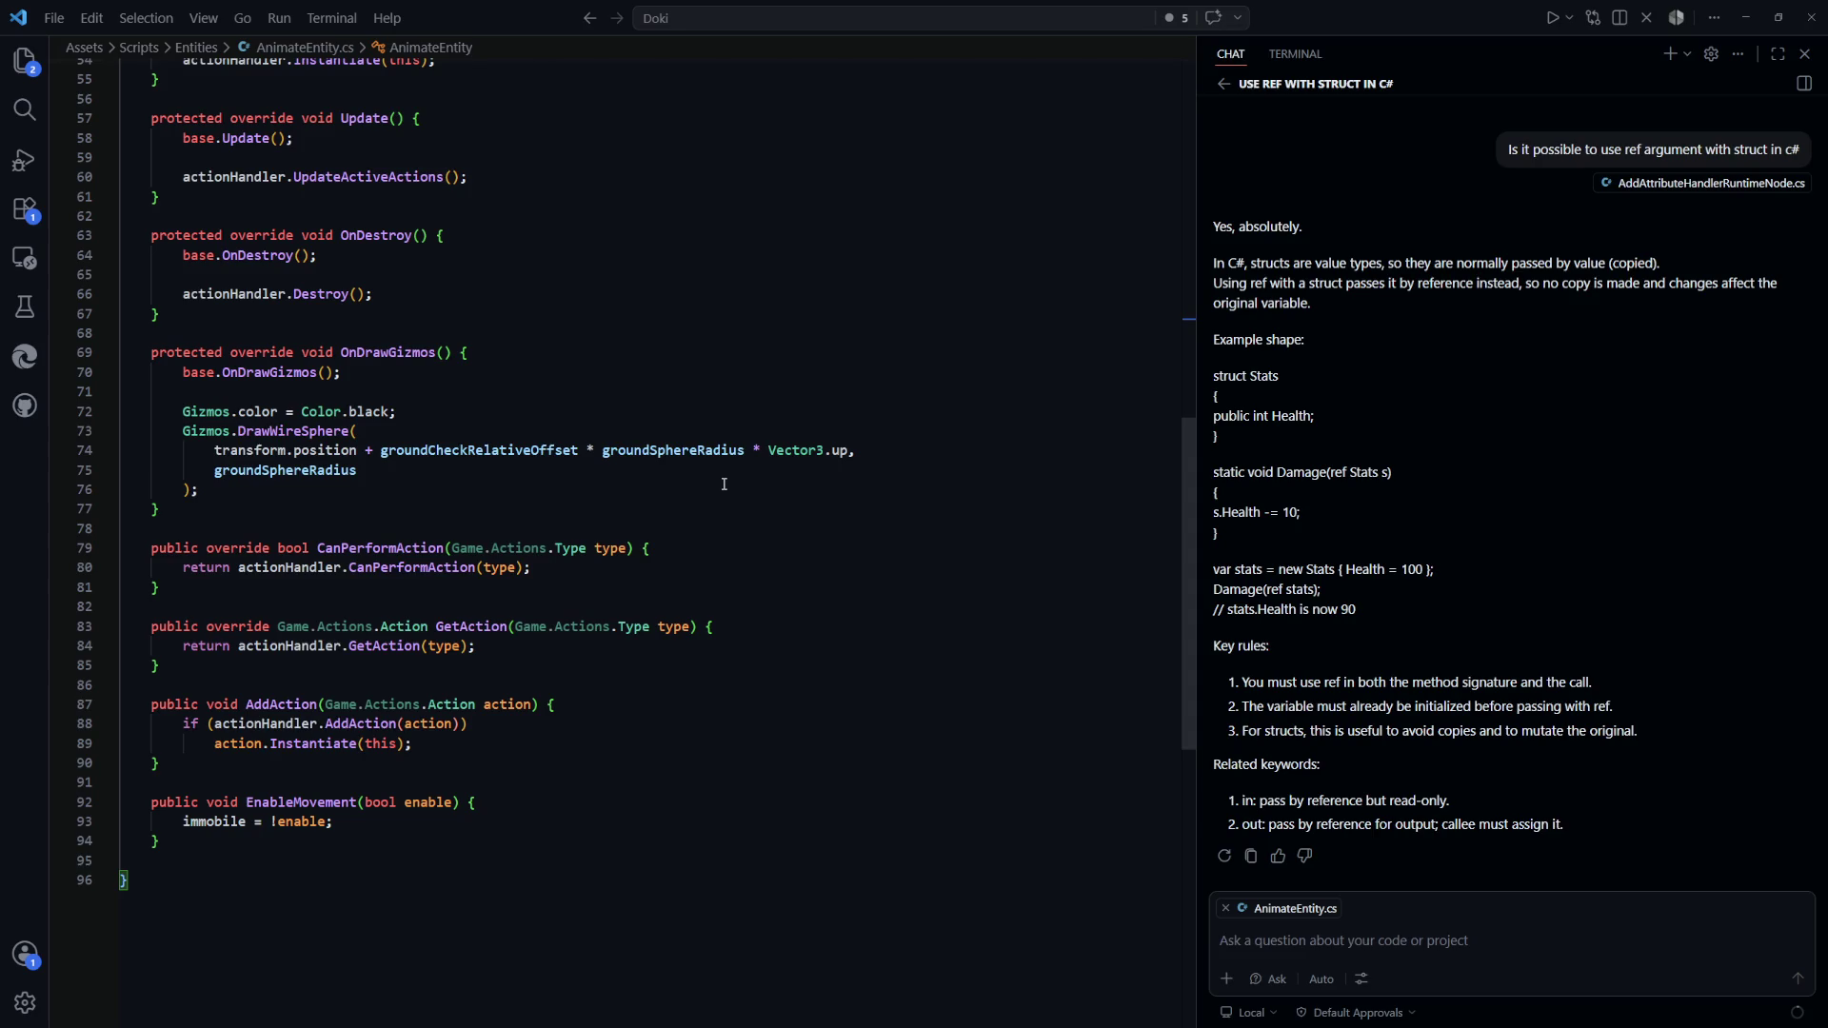
scroll(724, 483, up, 15)
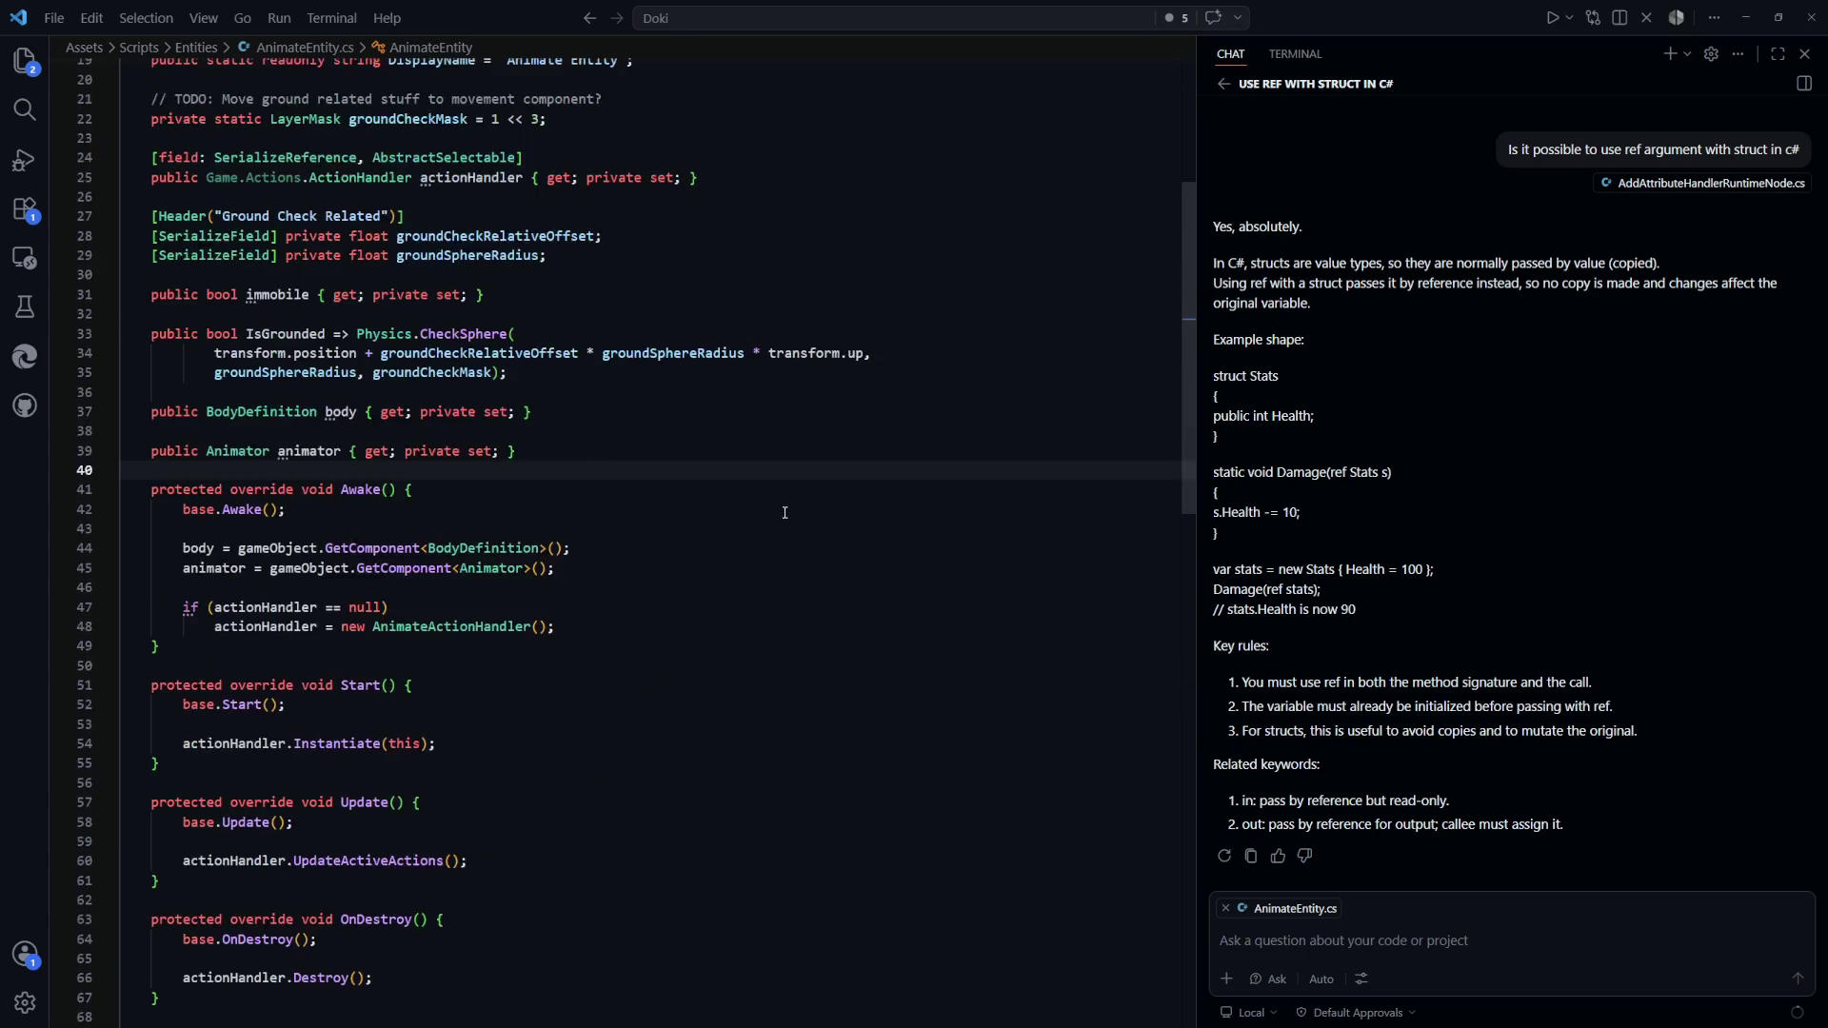
click(860, 494)
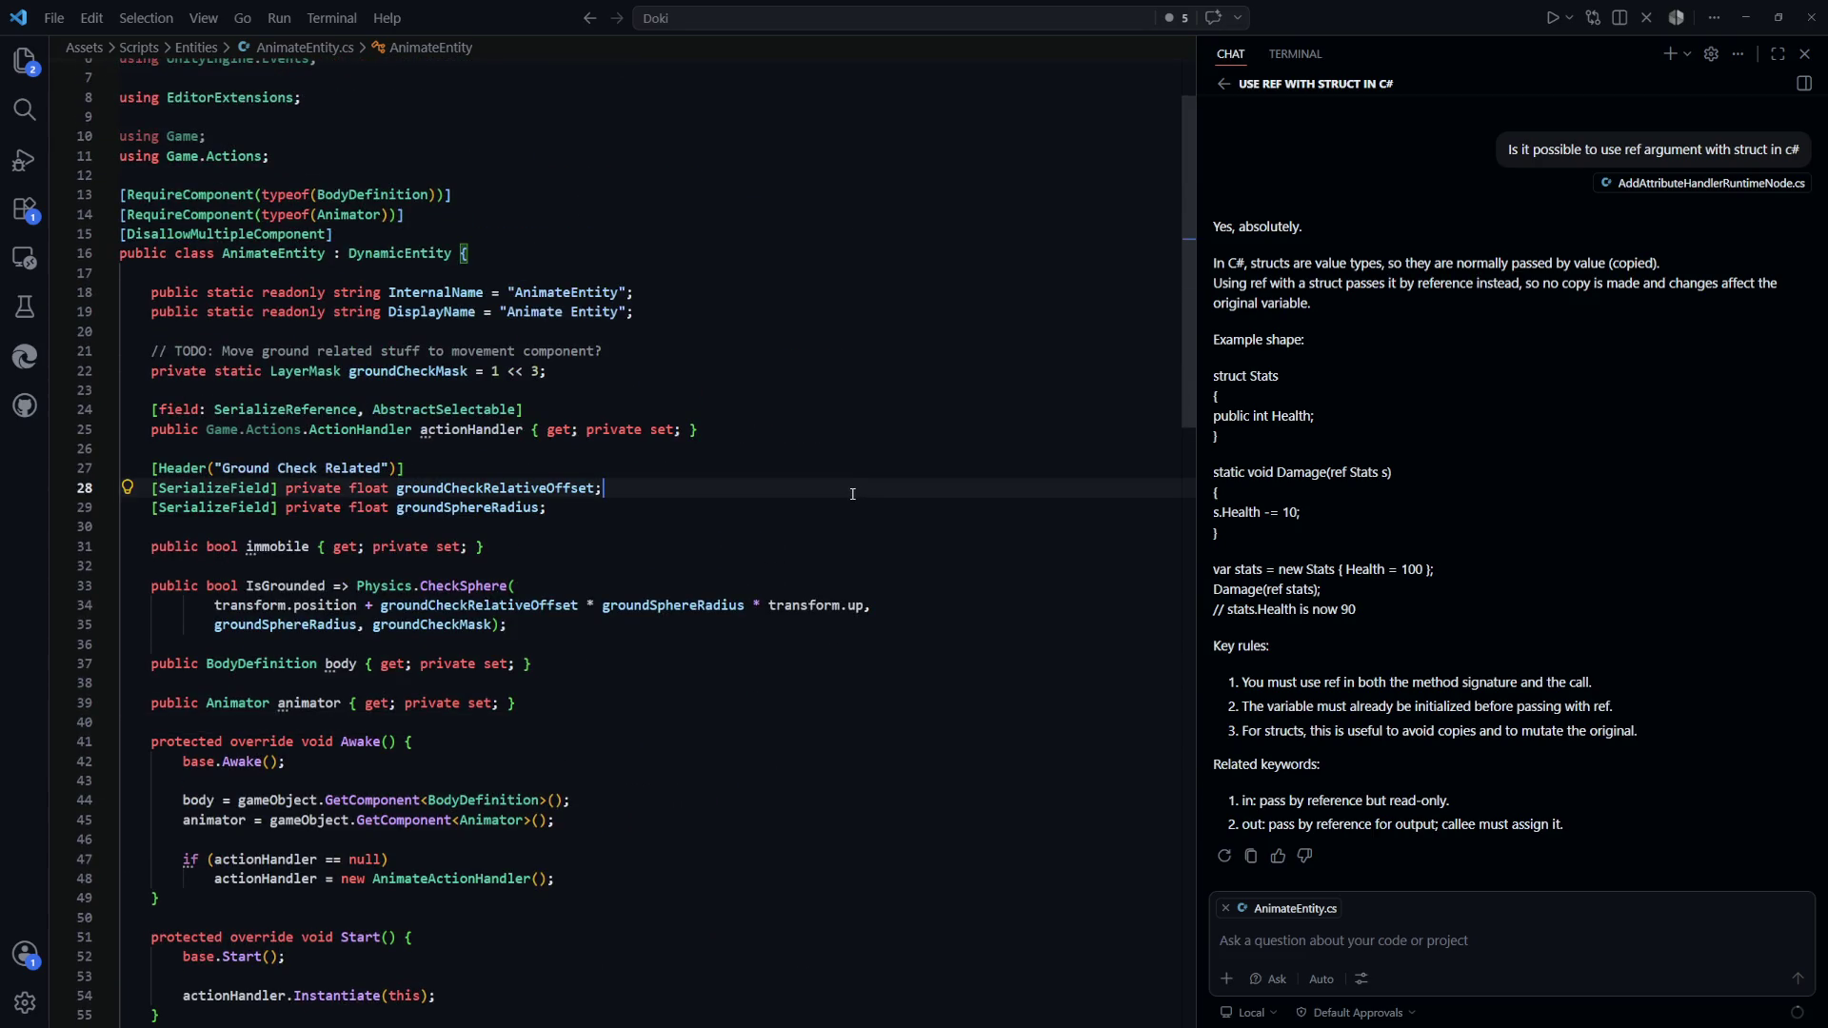
key(ctrl+t)
Open Entity.cs and place the cursor on the markedForDestruction TODO line
key(Down)
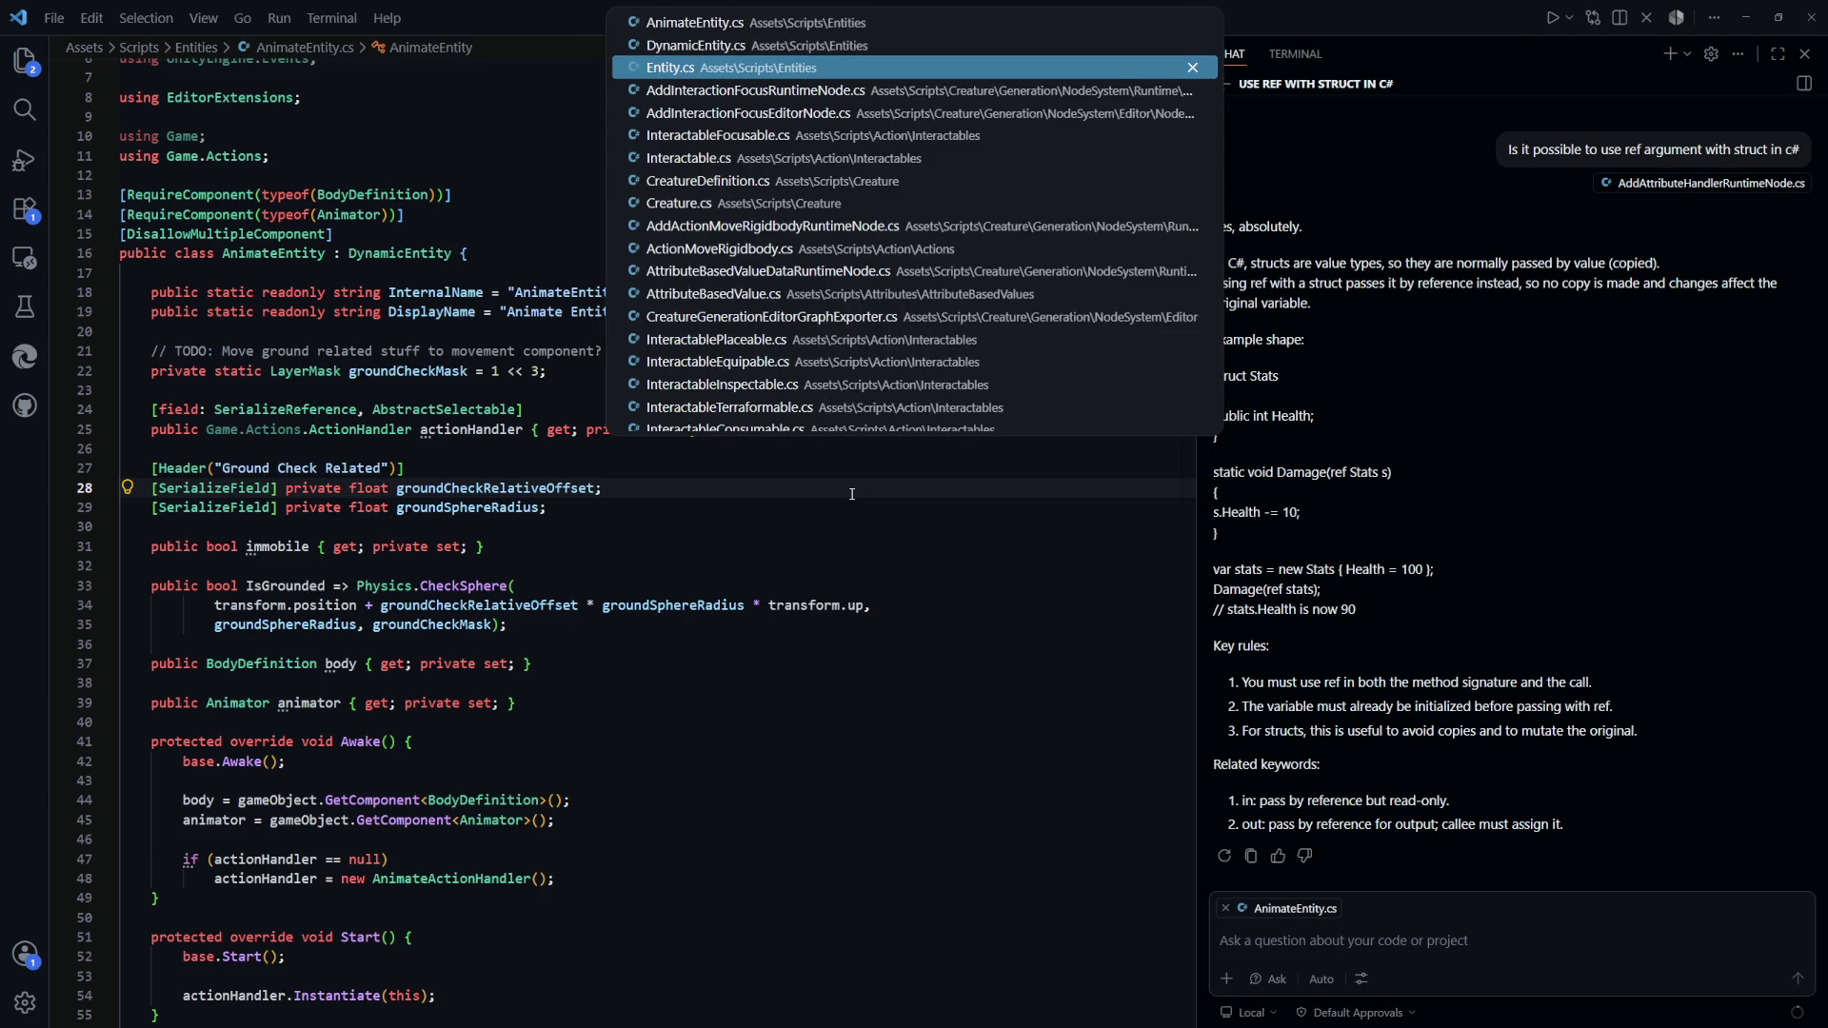
key(Return)
scroll(852, 494, up, 4)
click(808, 510)
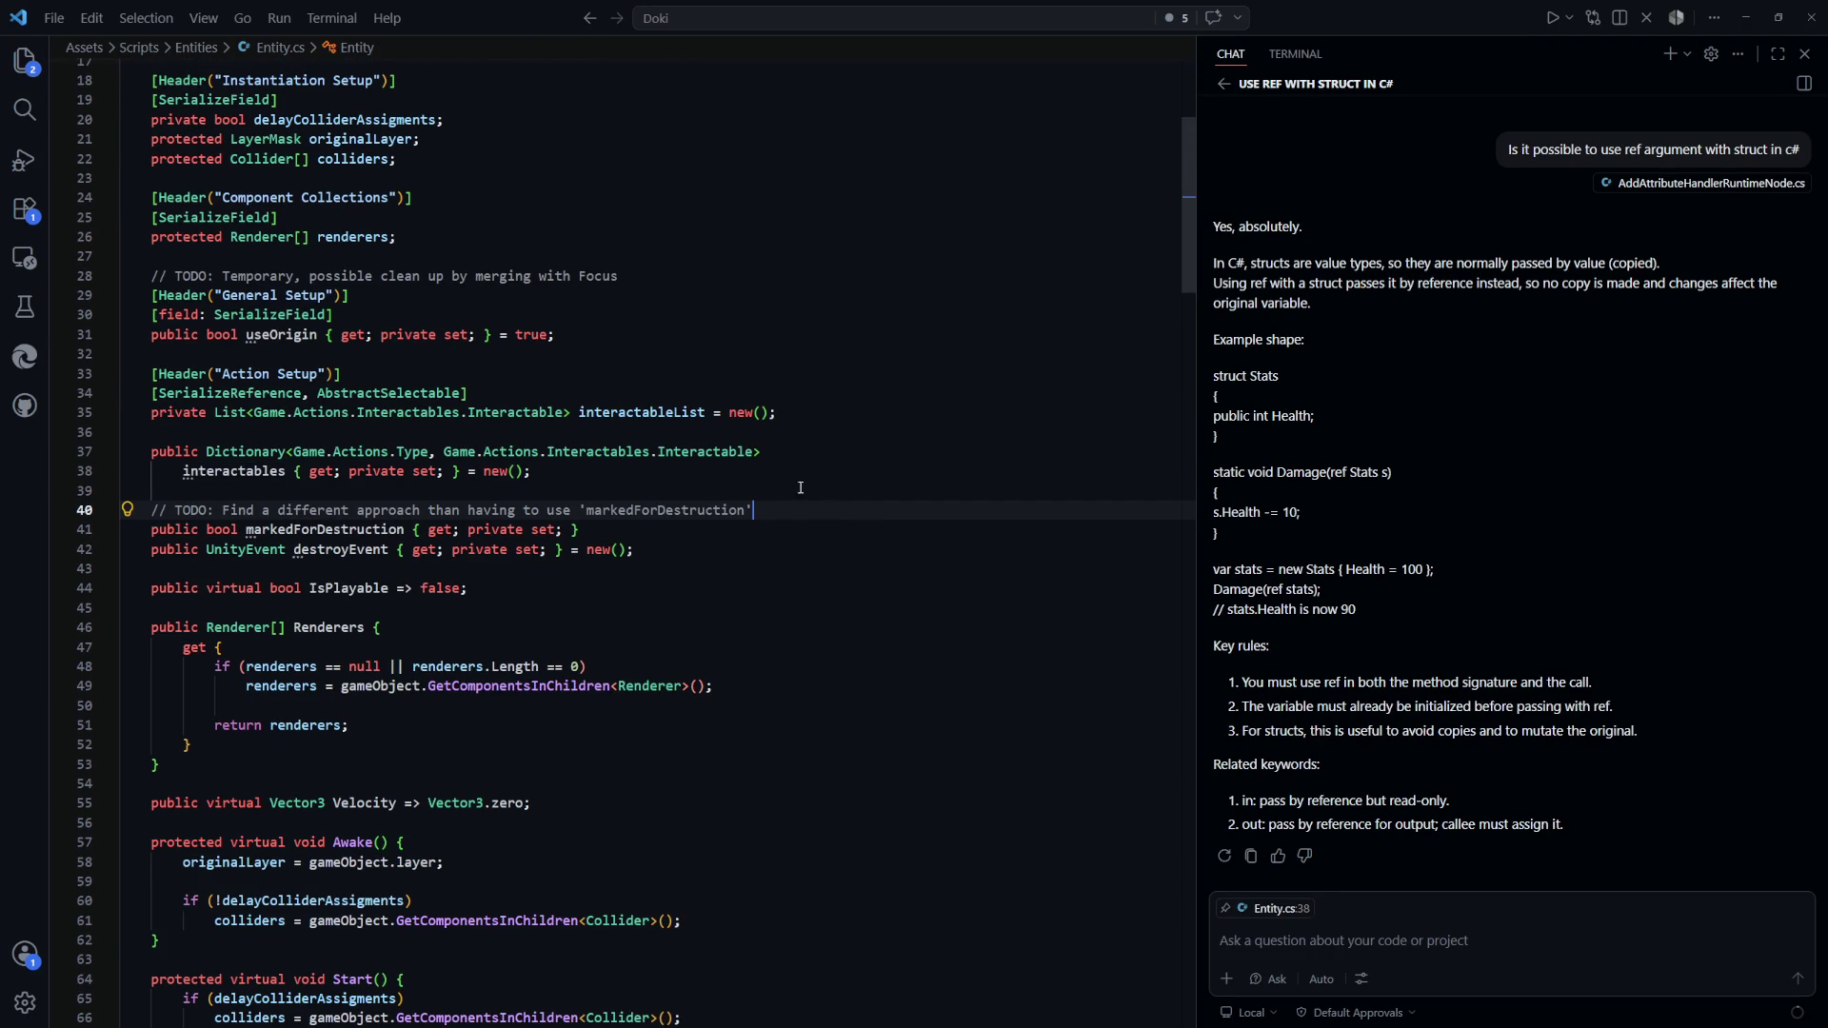
Scroll Entity.cs and highlight AddInteractable's two lines adding to interactables and interactableList
scroll(791, 495, up, 1)
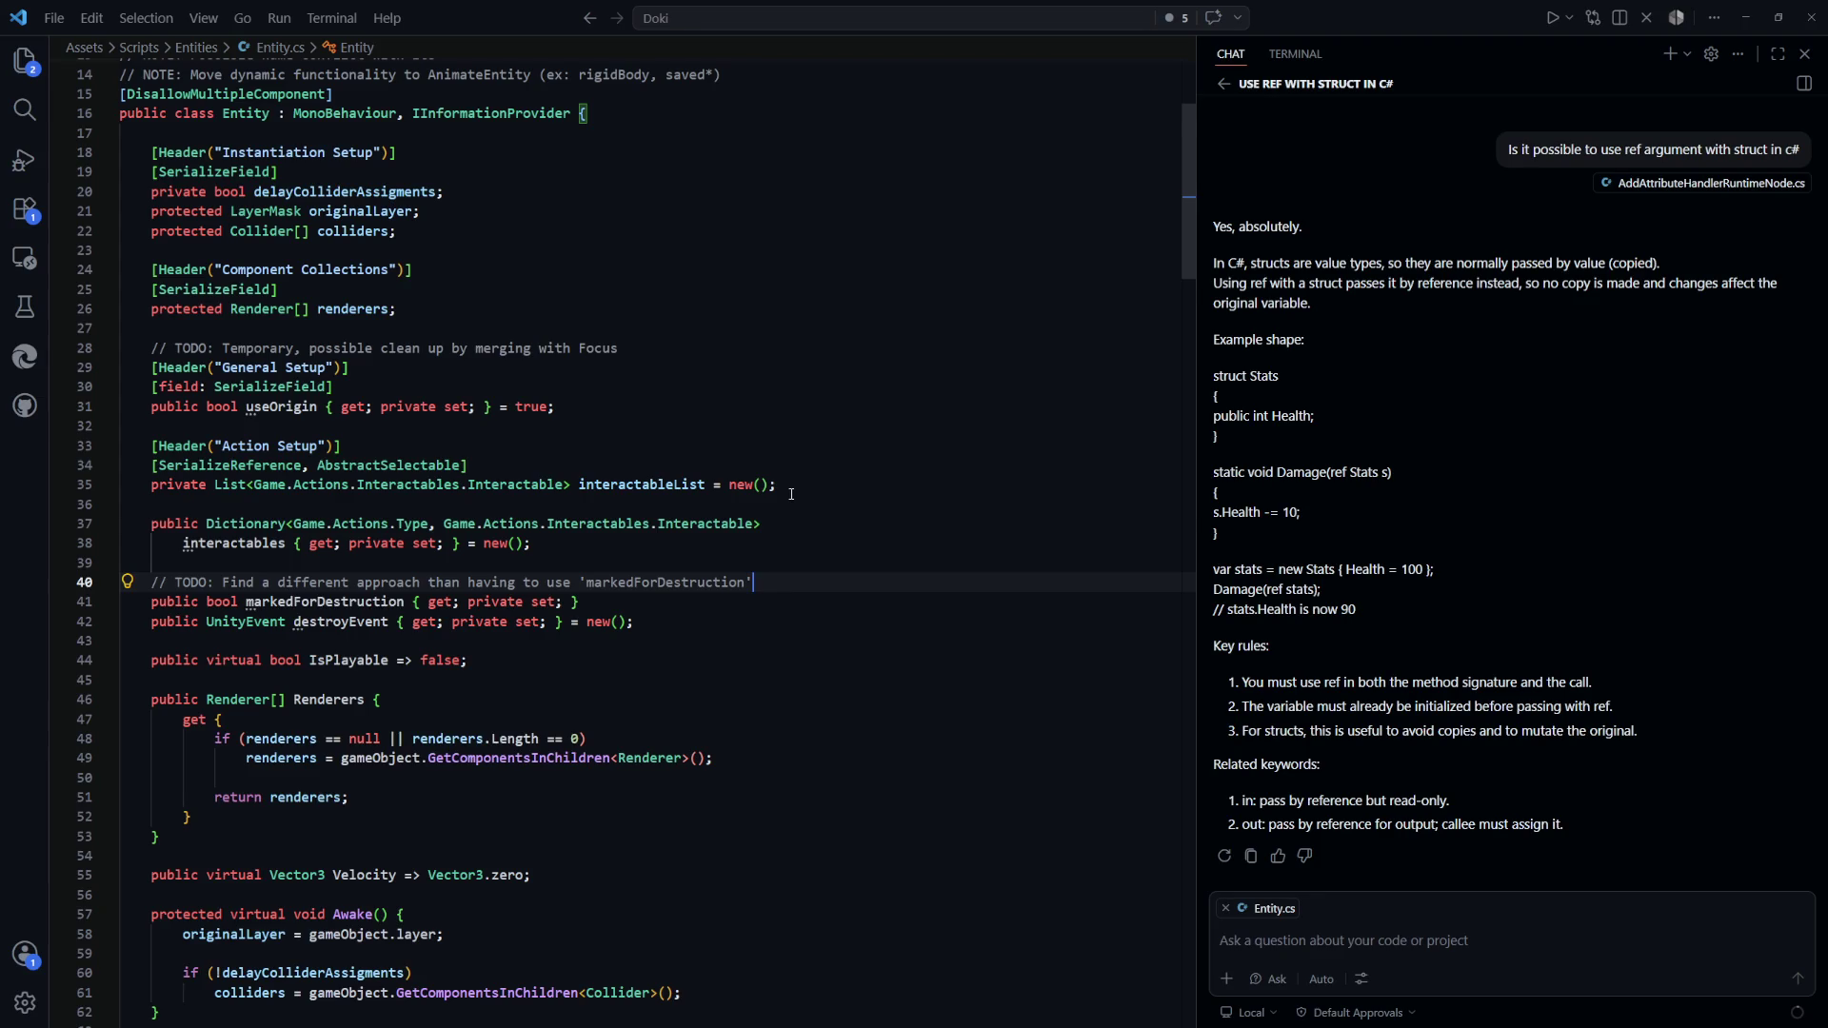
scroll(791, 494, down, 2)
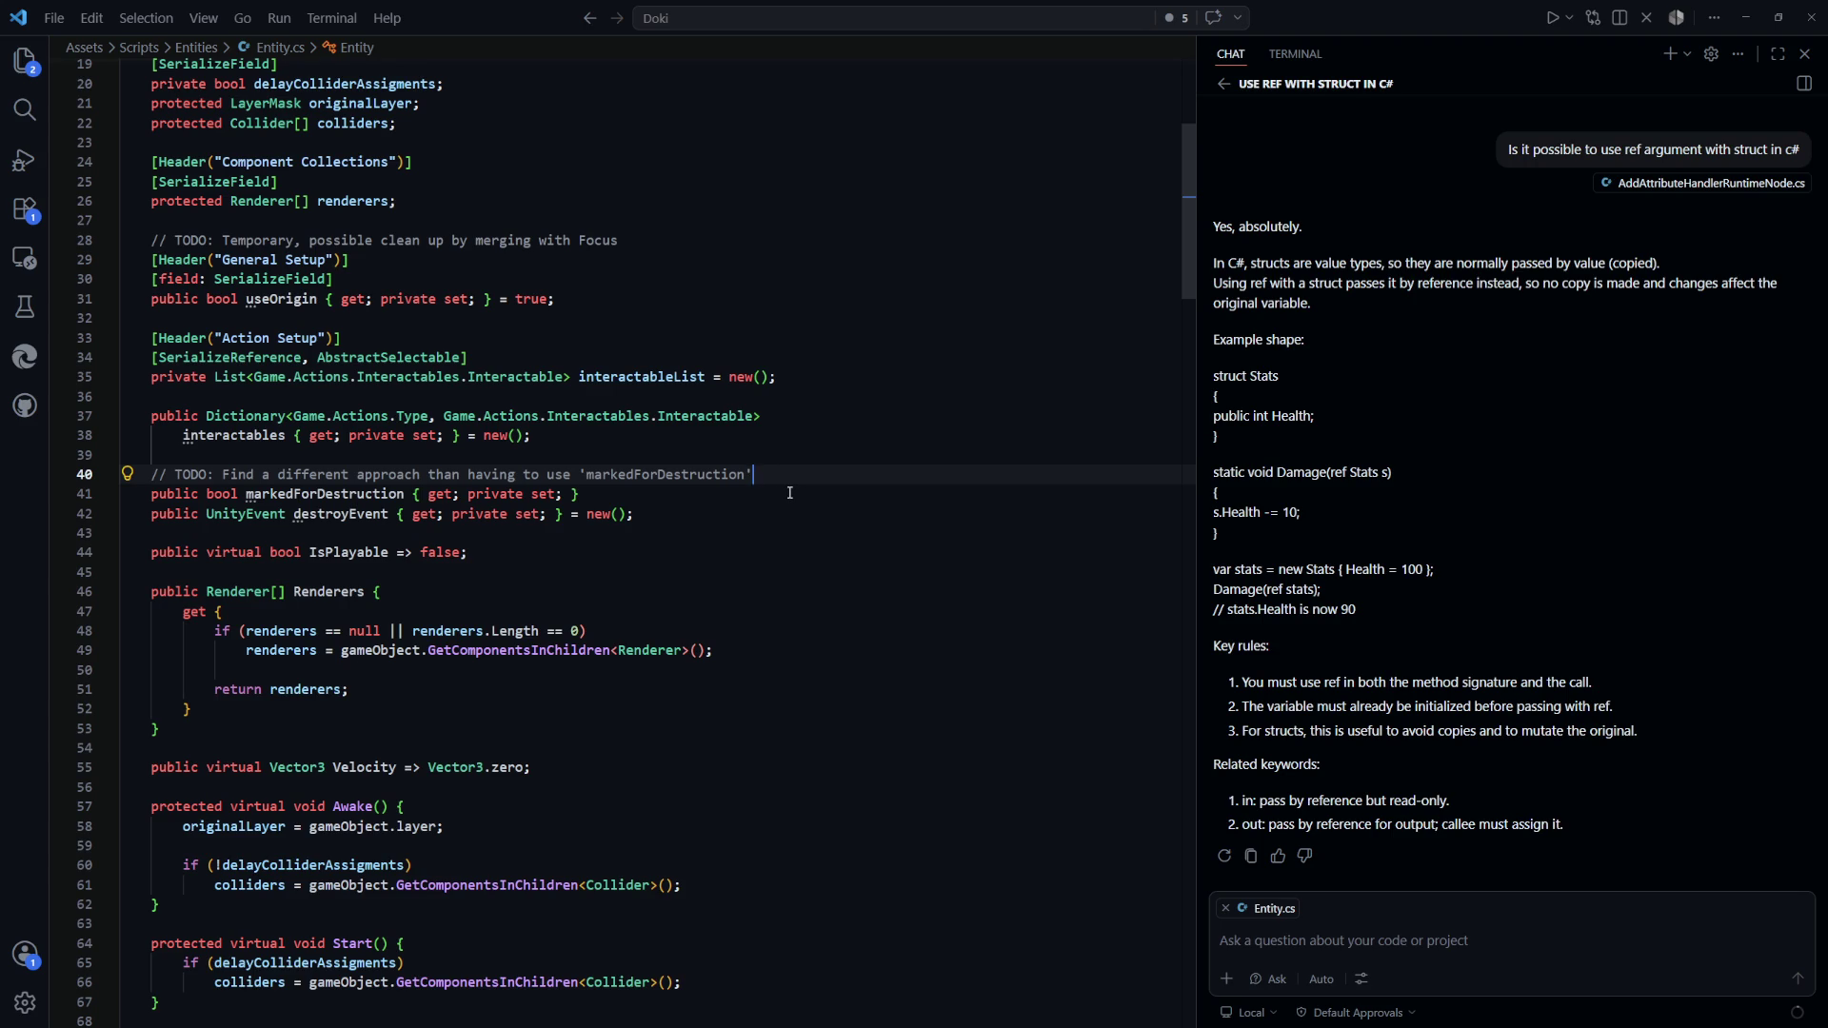
scroll(791, 492, down, 10)
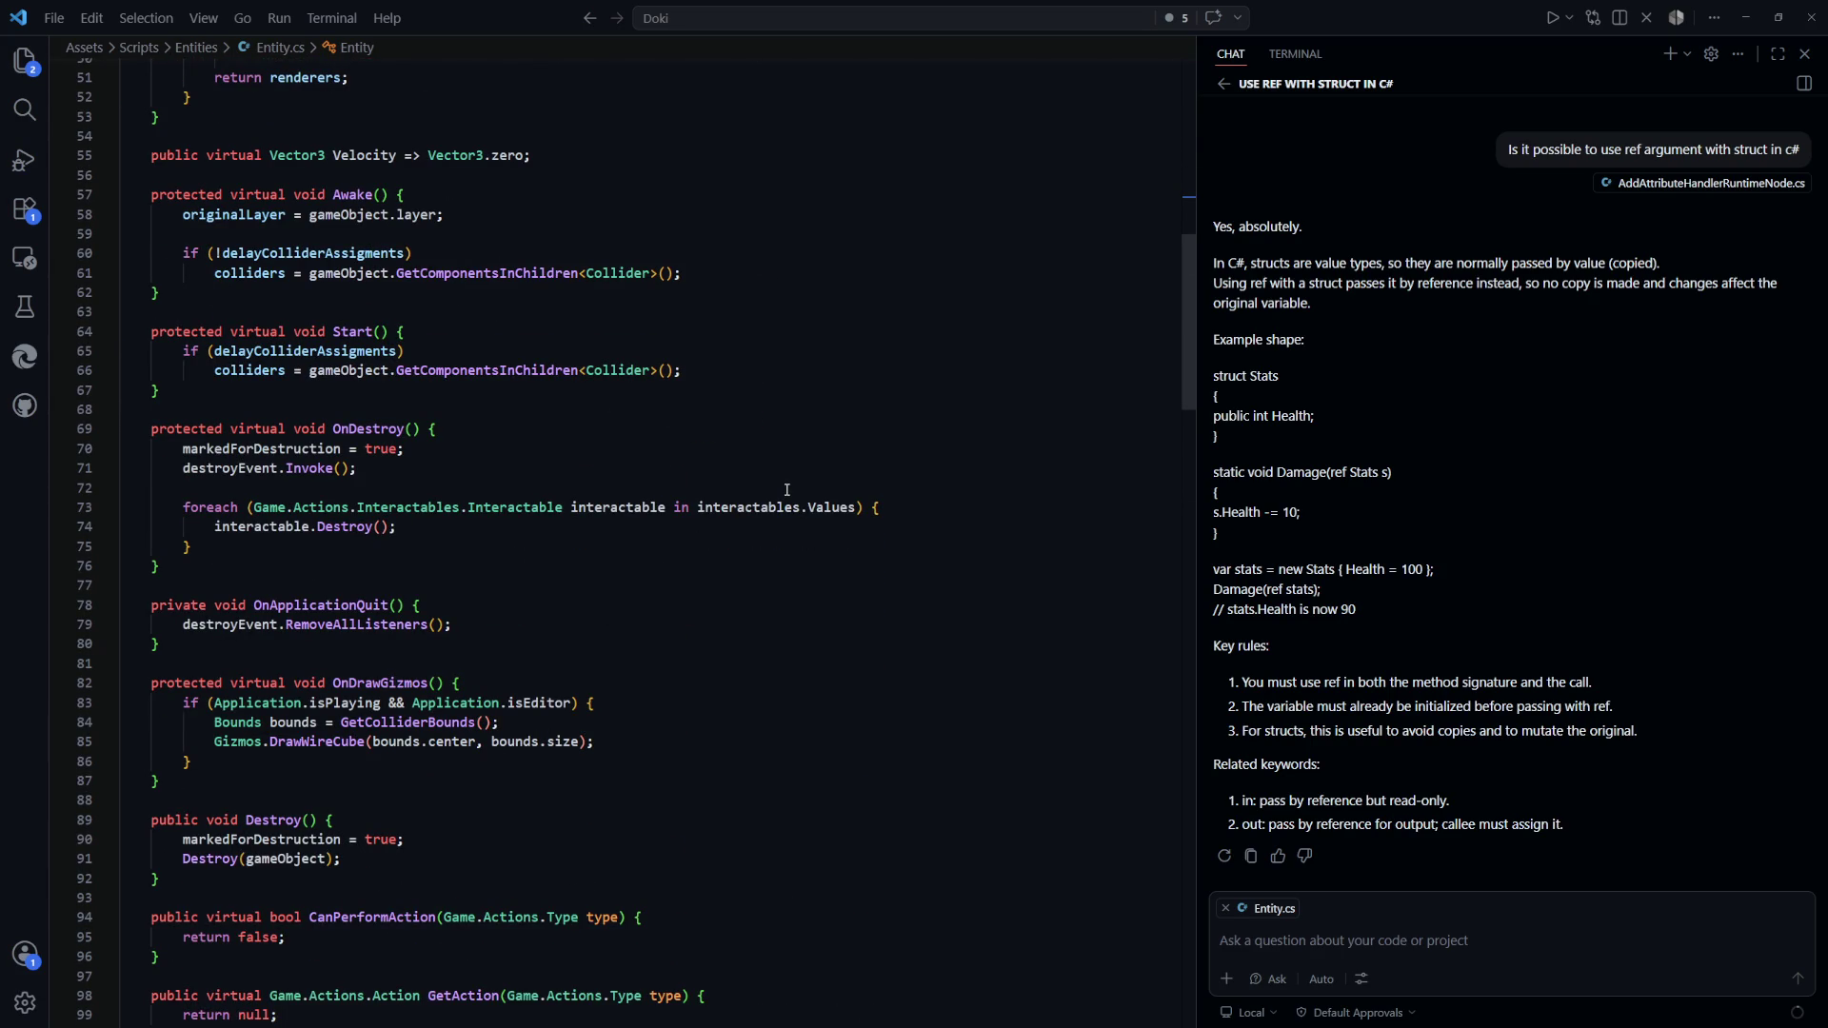
scroll(787, 490, down, 15)
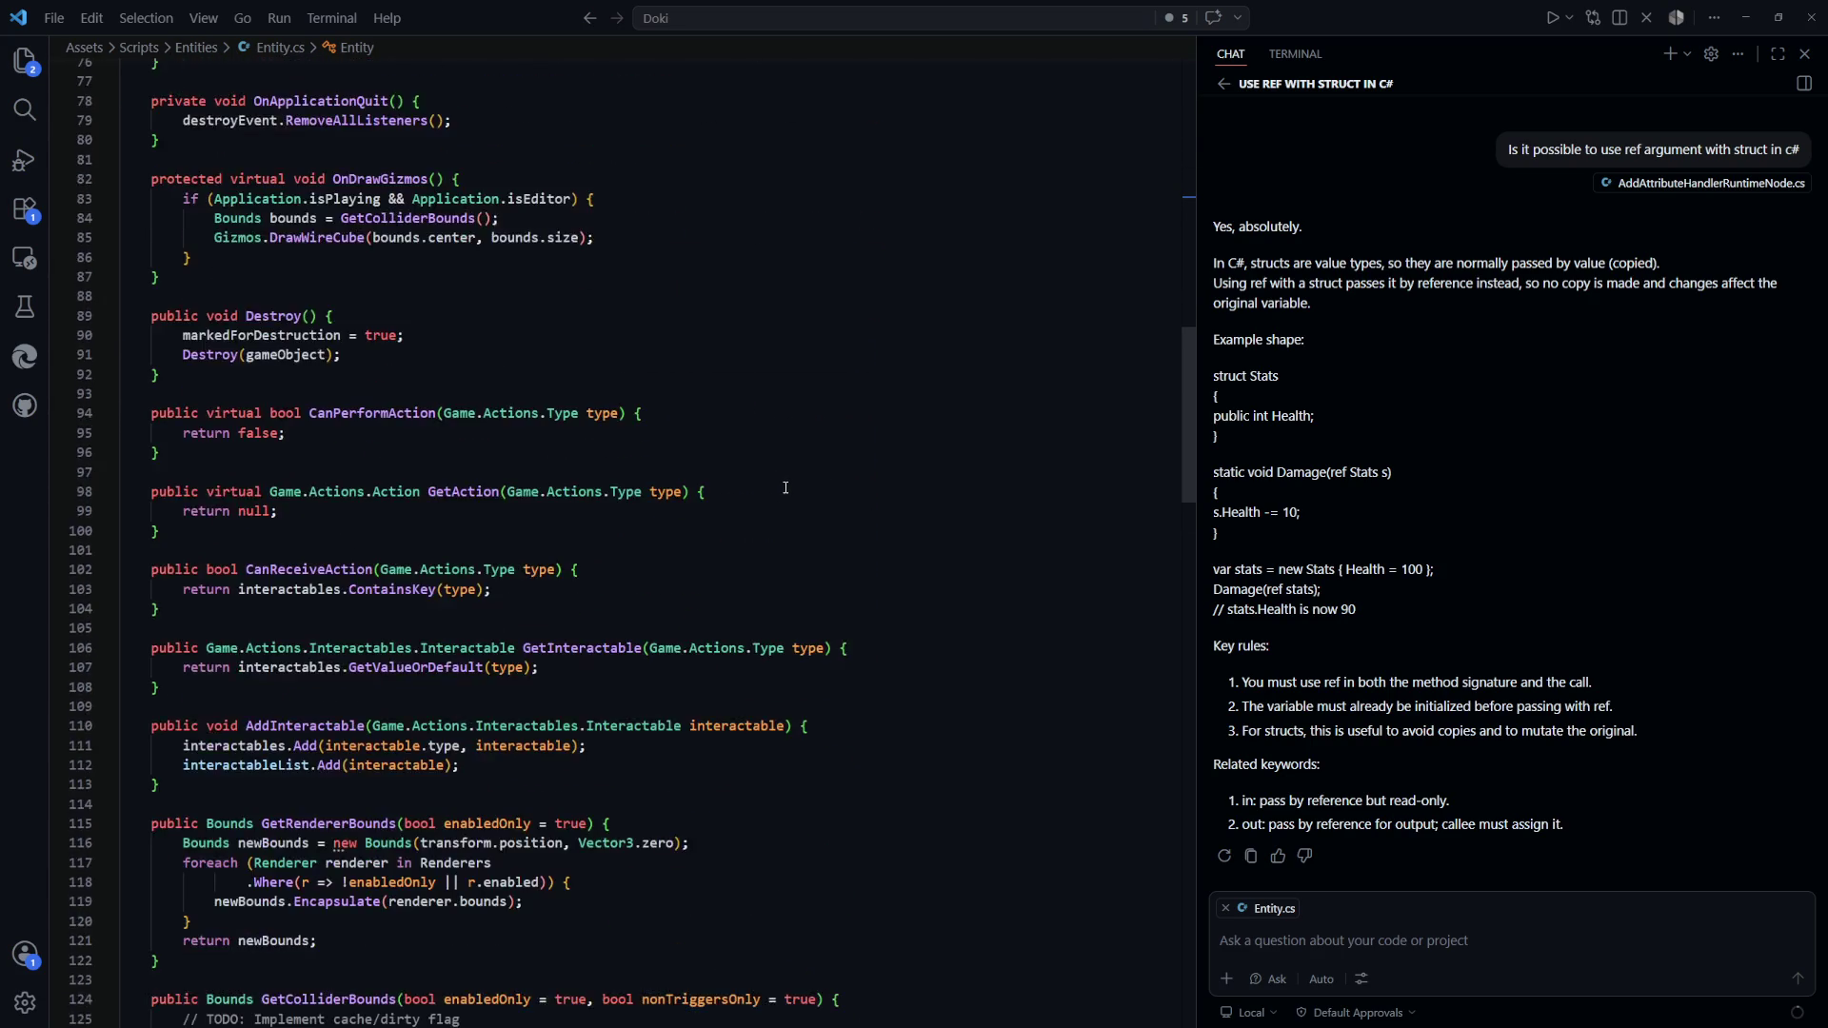
scroll(785, 487, down, 14)
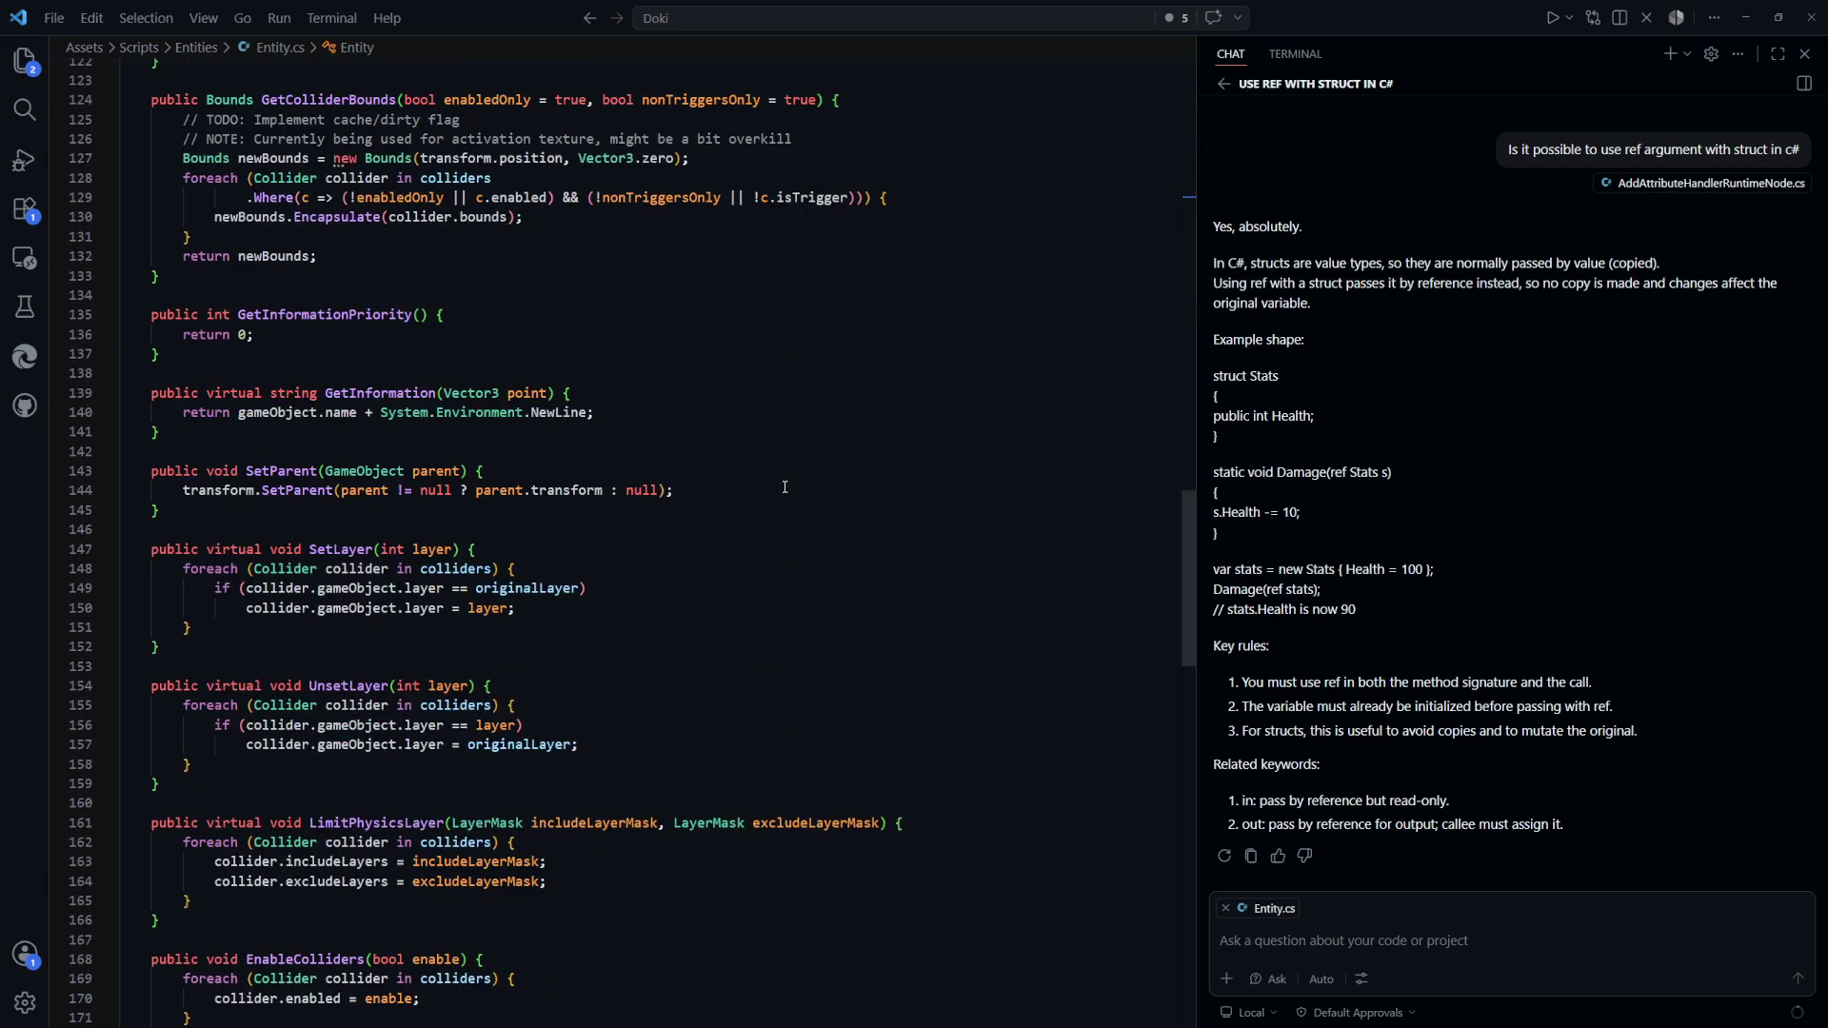
scroll(787, 485, down, 13)
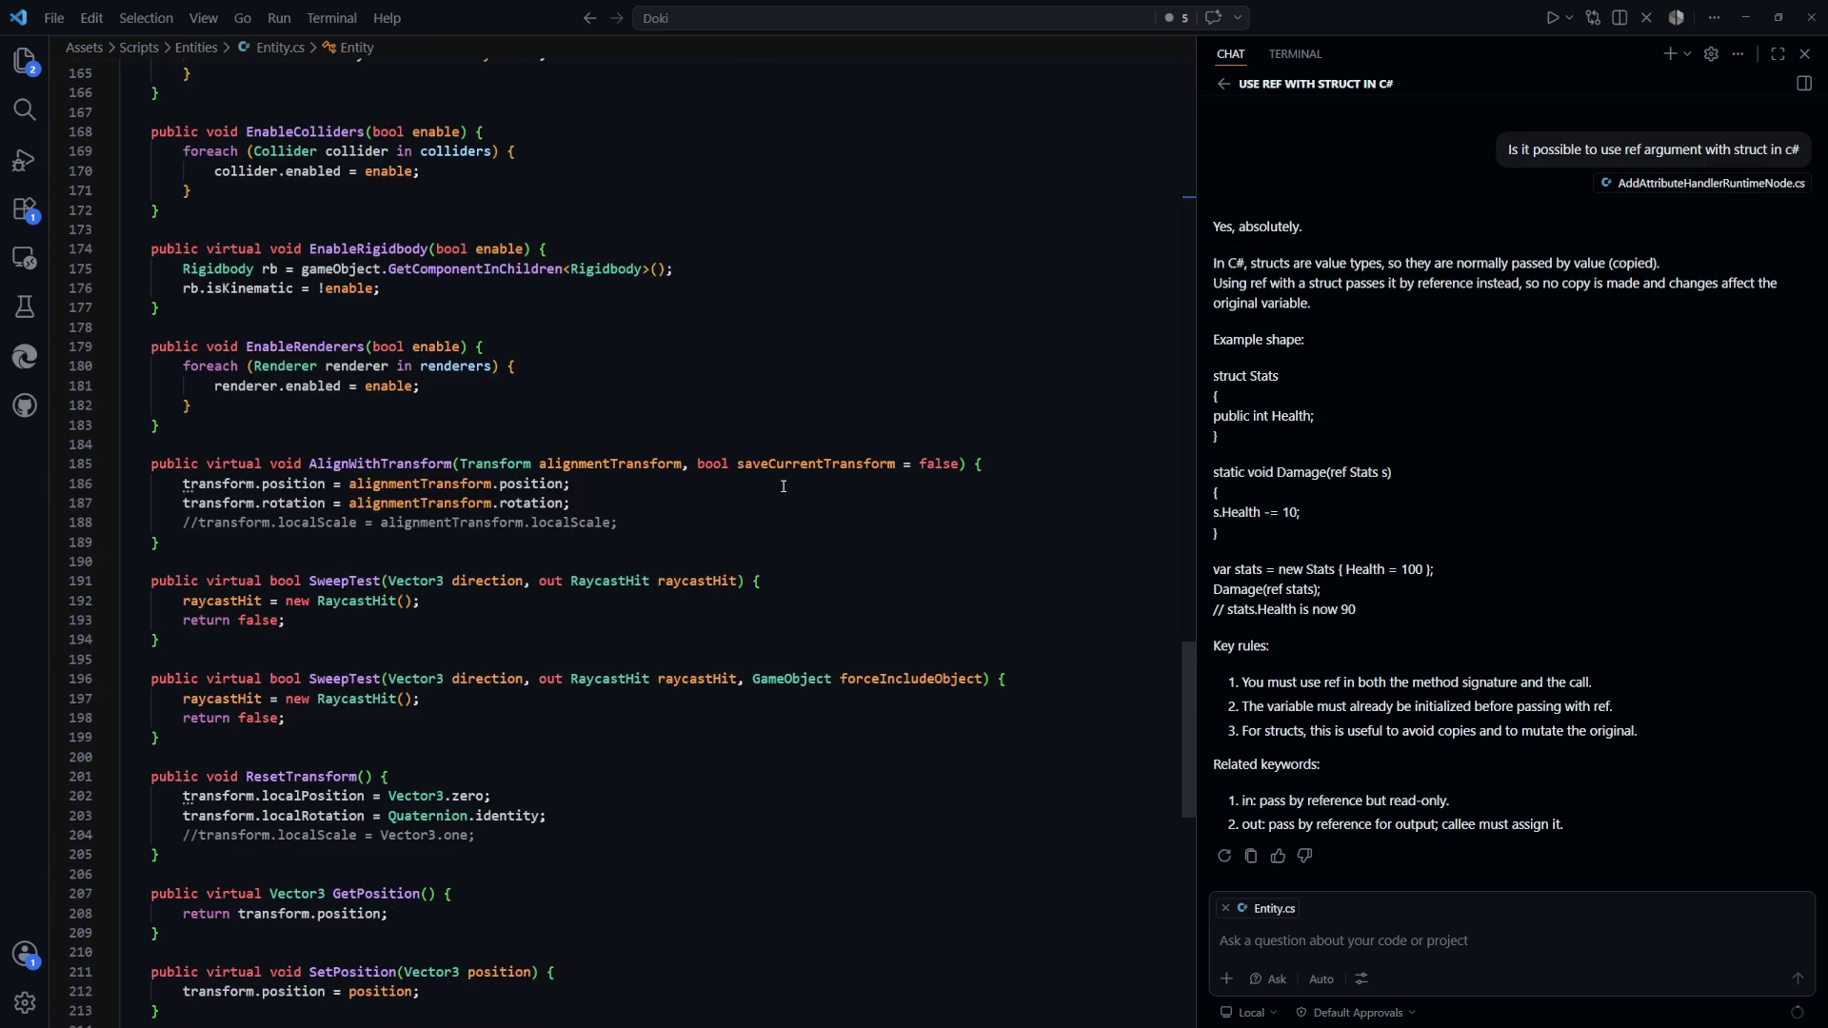
scroll(791, 483, up, 20)
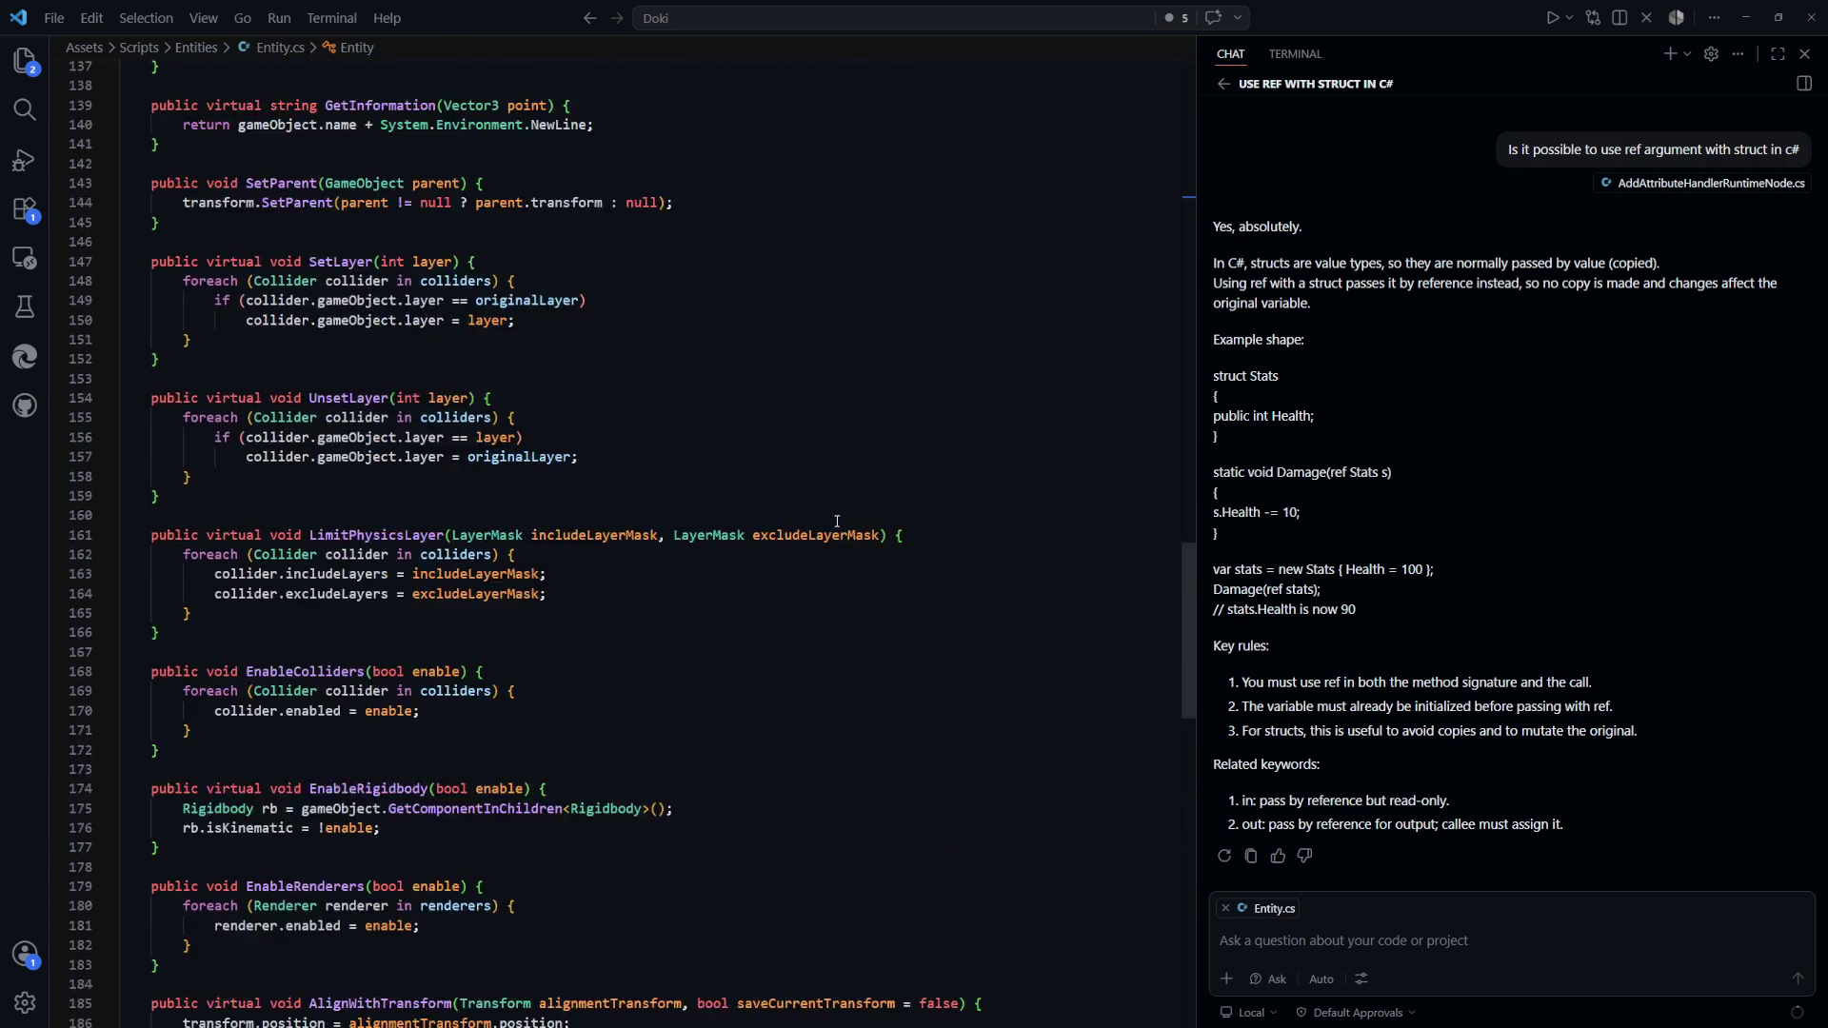
scroll(833, 519, up, 5)
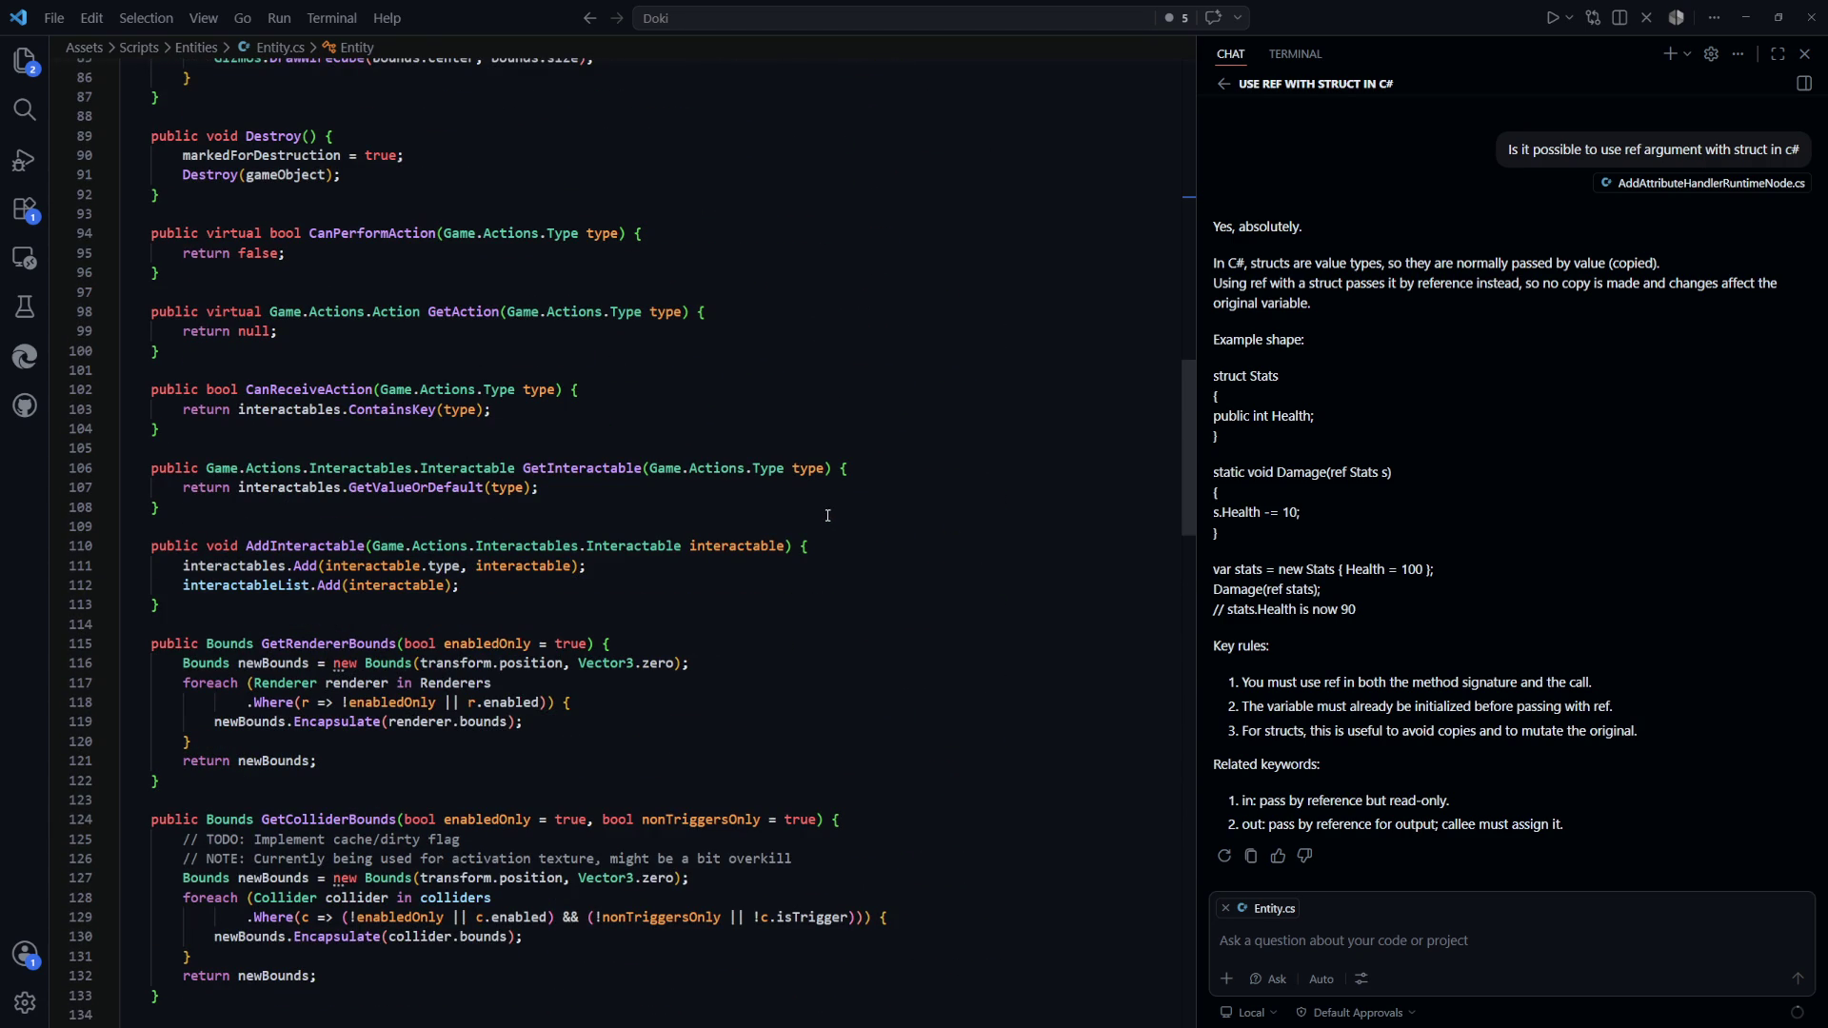
drag(535, 578, 195, 570)
click(522, 587)
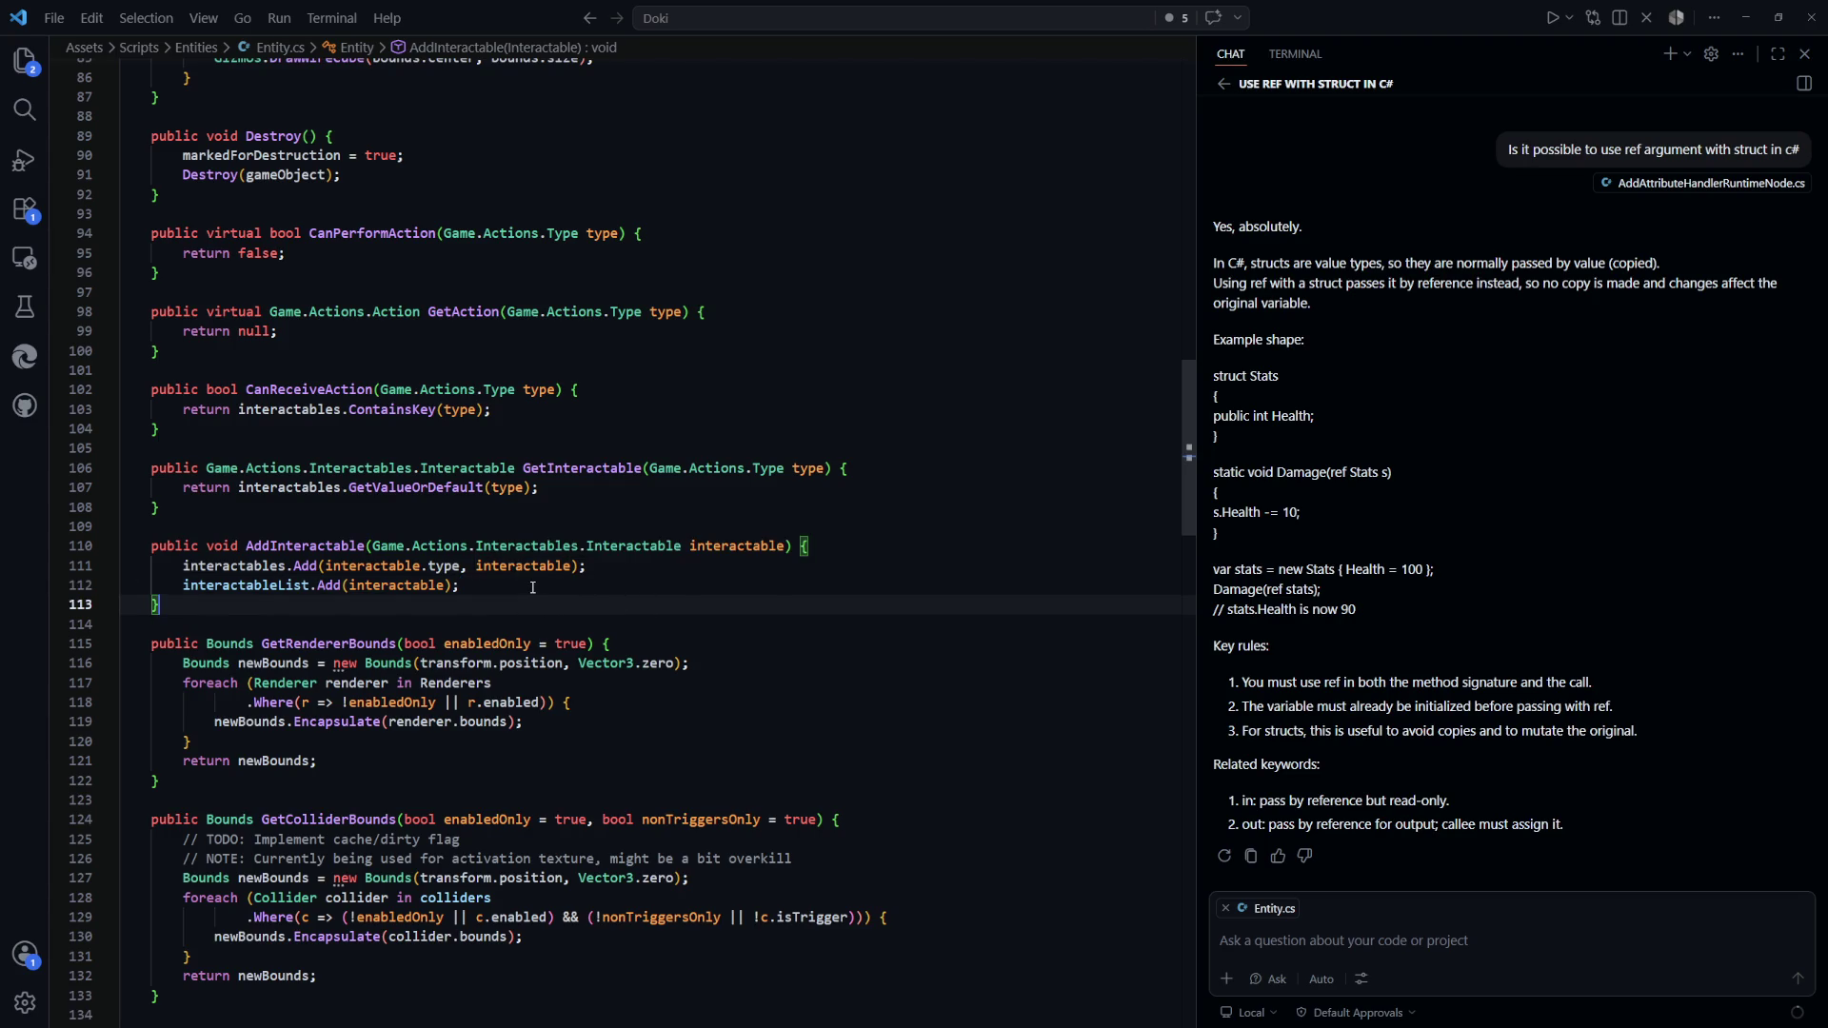
Re-check the two AddInteractable lines, then switch back to the Unity editor
drag(571, 585, 189, 568)
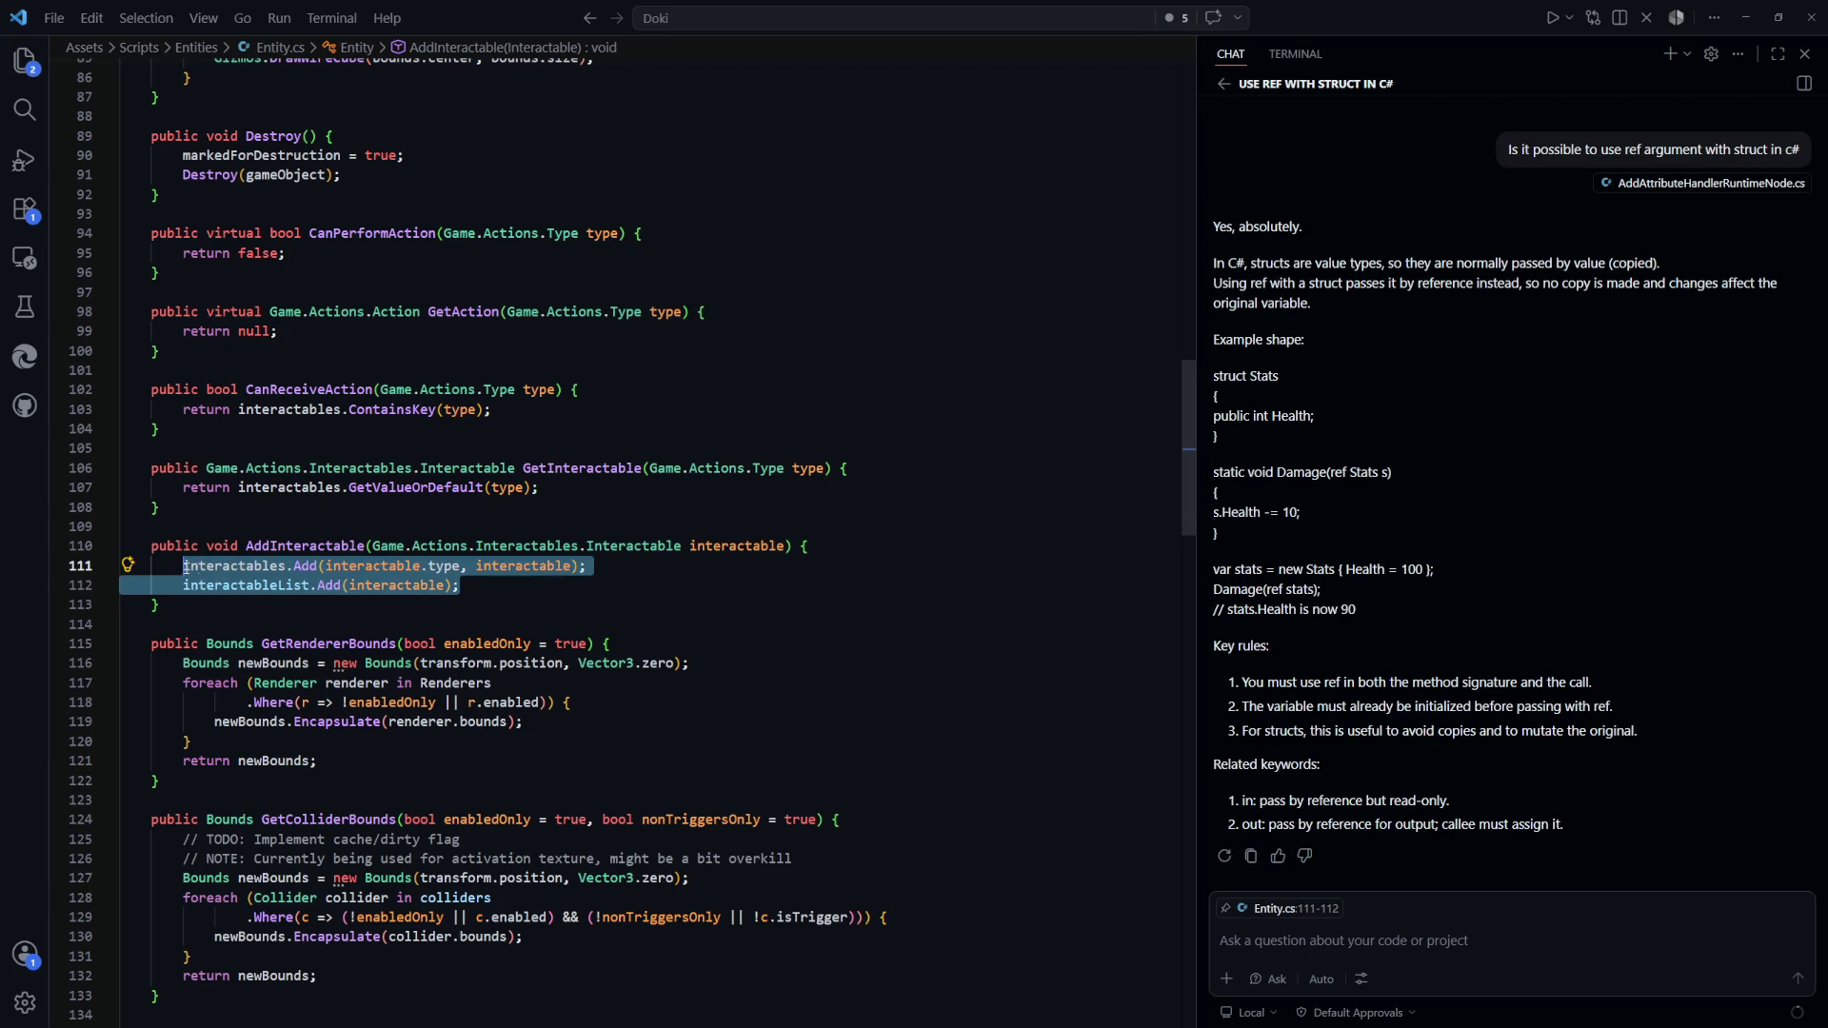
click(541, 580)
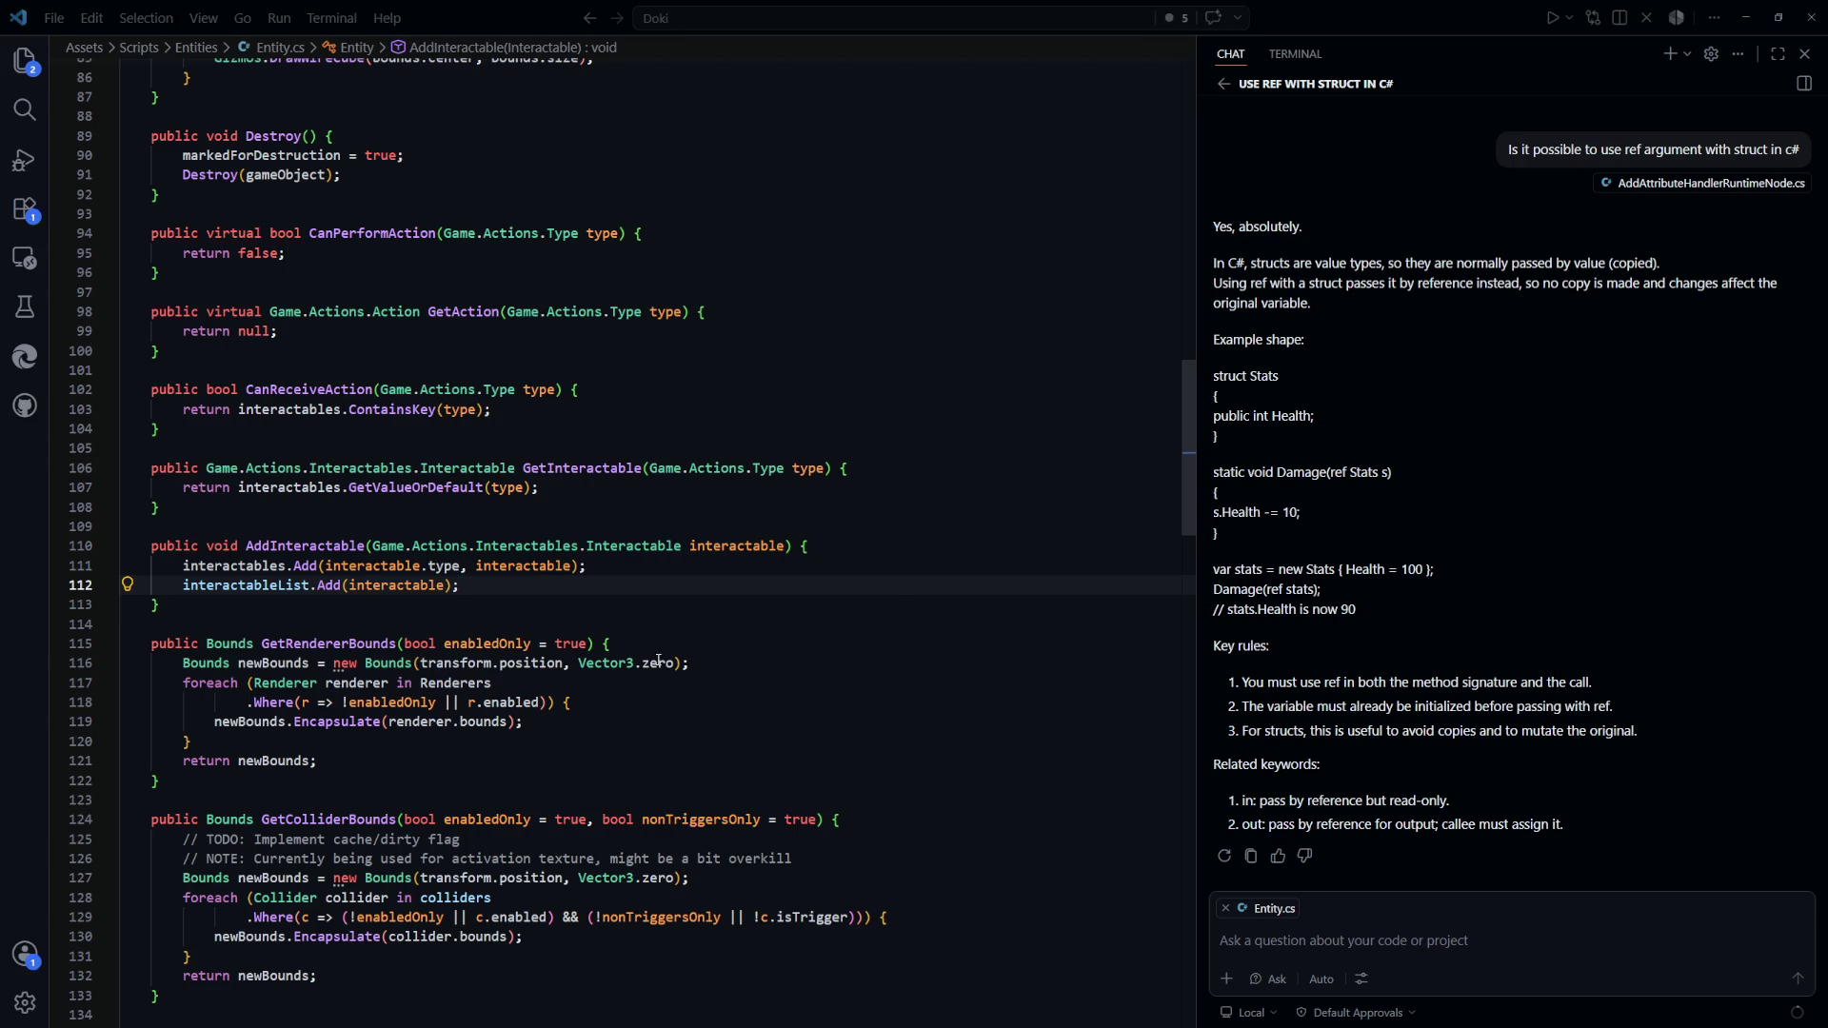
key(alt+Tab)
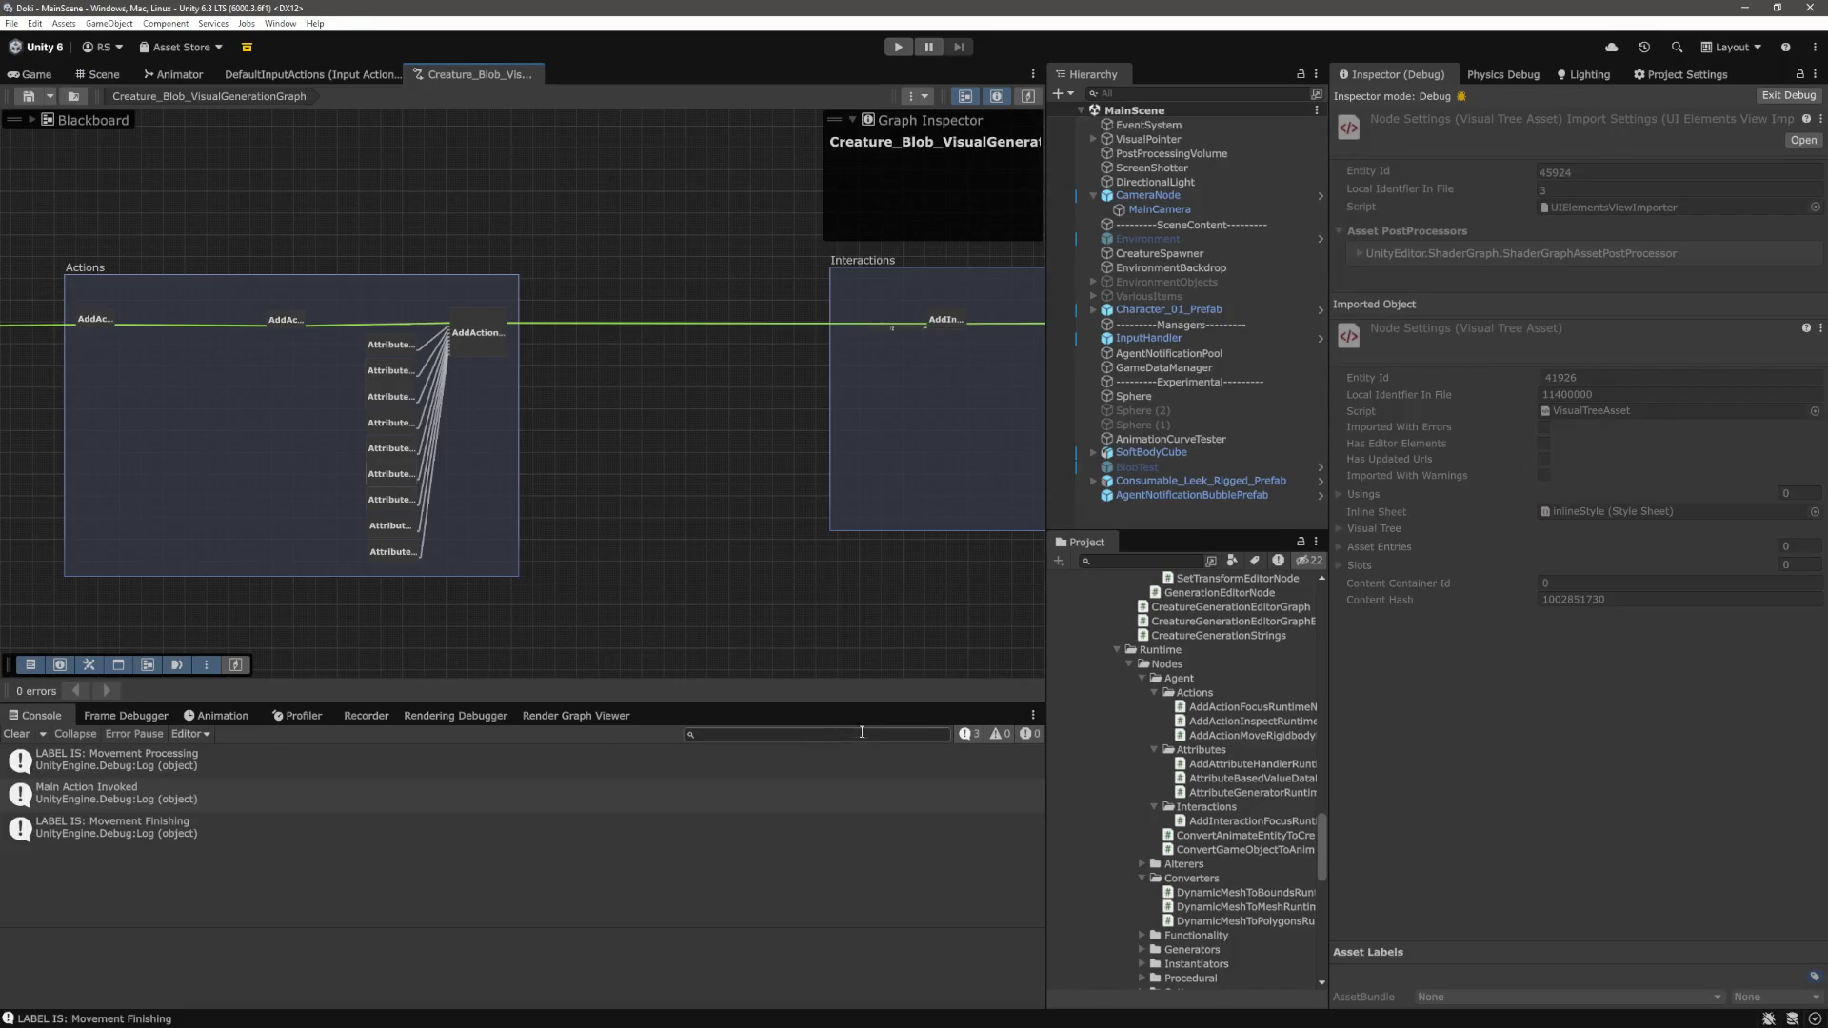
Clear the console, show the Game view, filter the console to 'Interact', and enter Play mode
click(23, 734)
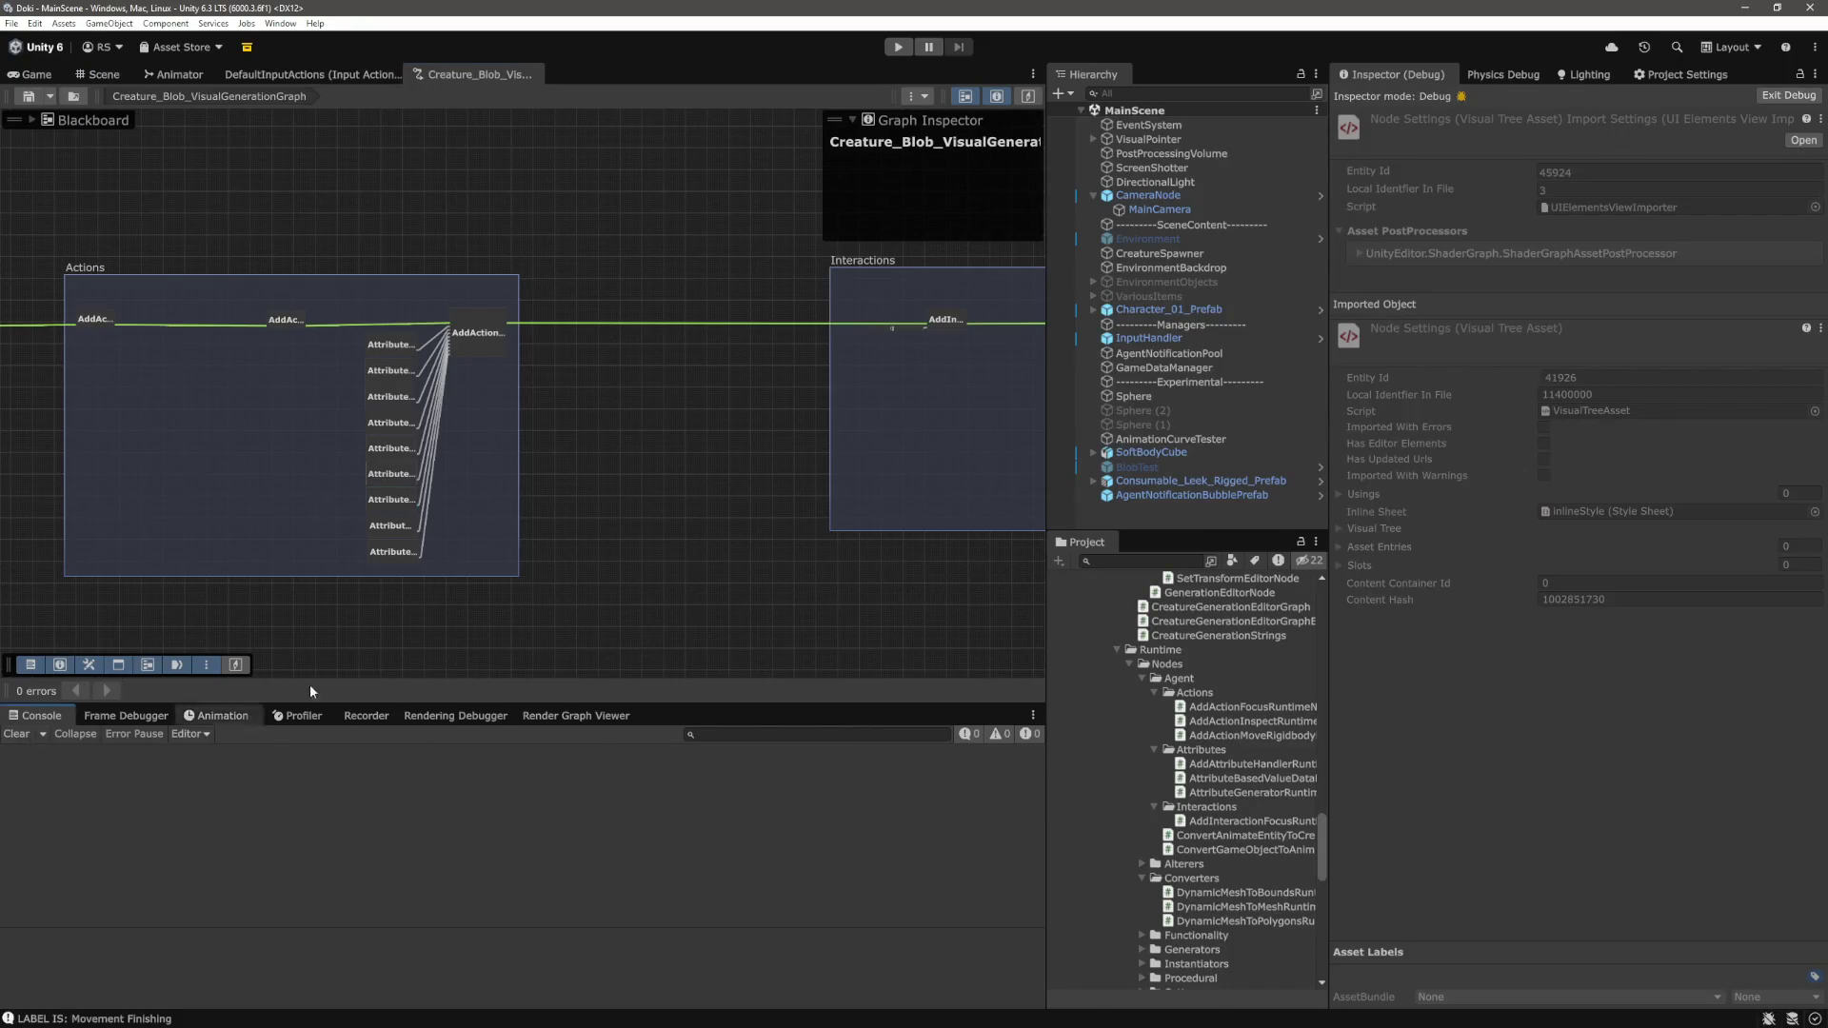
click(36, 74)
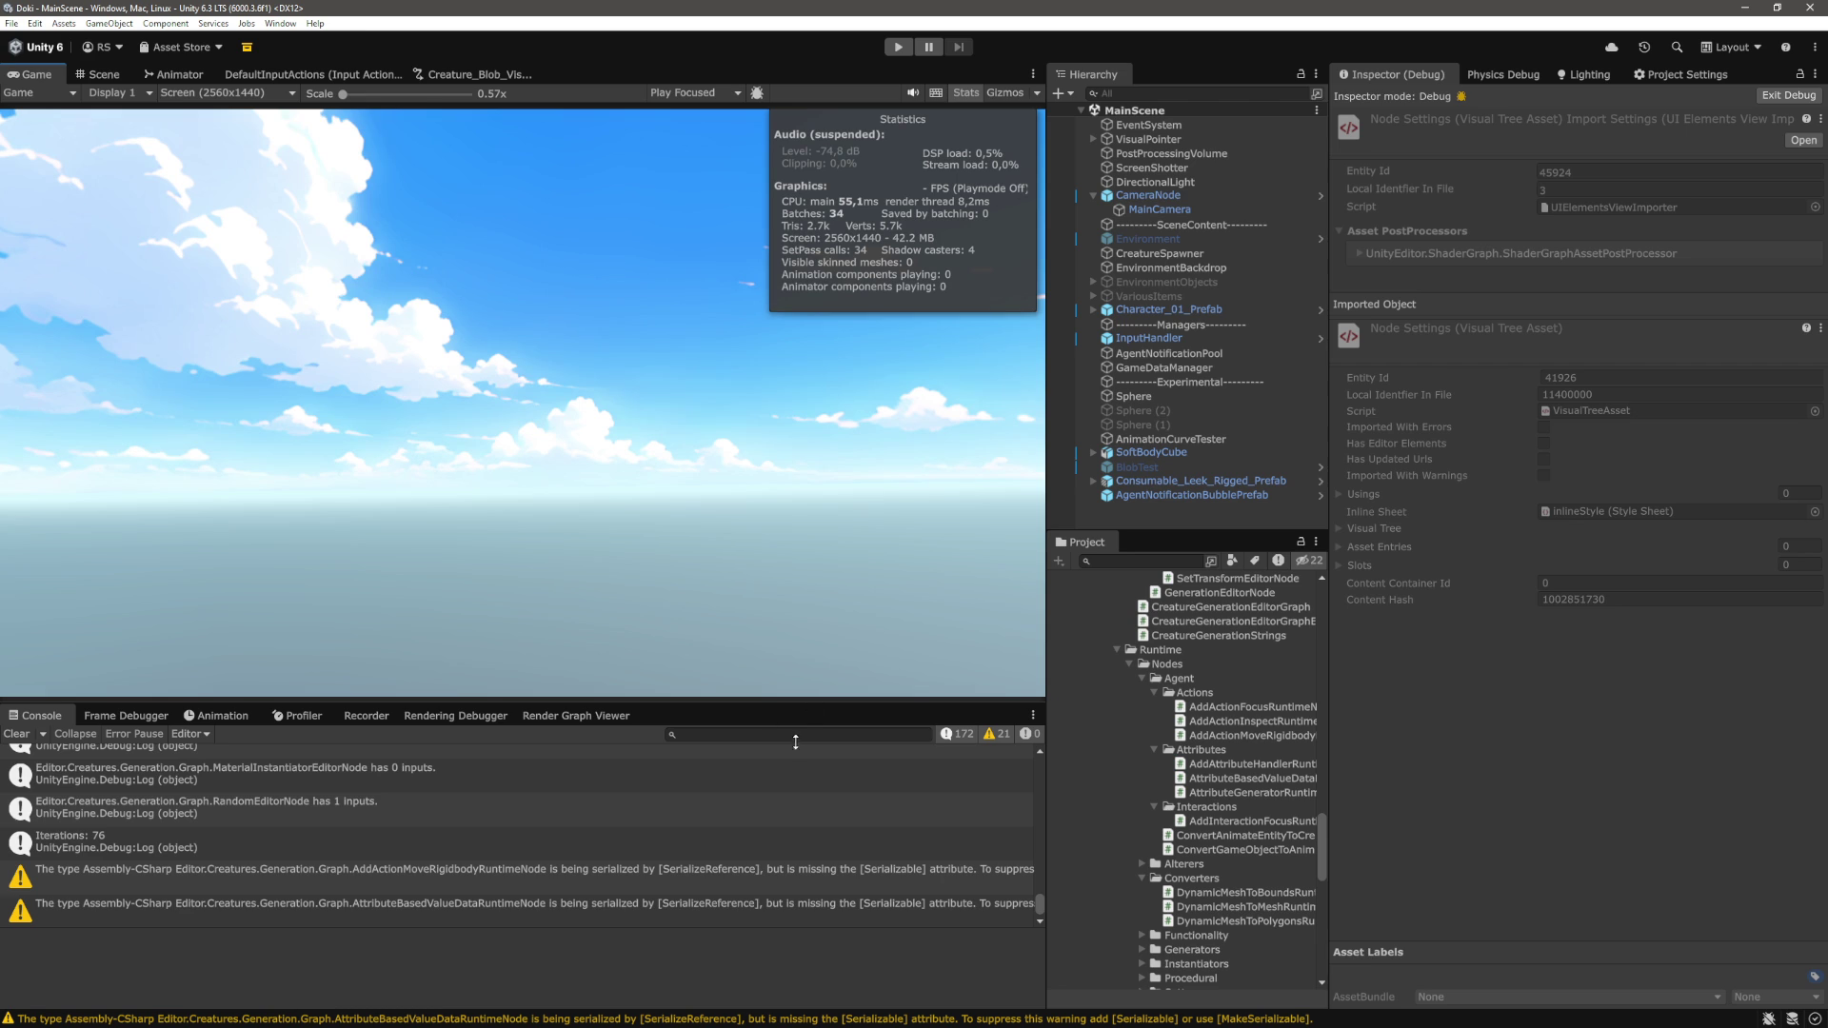
click(796, 734)
text(Inter)
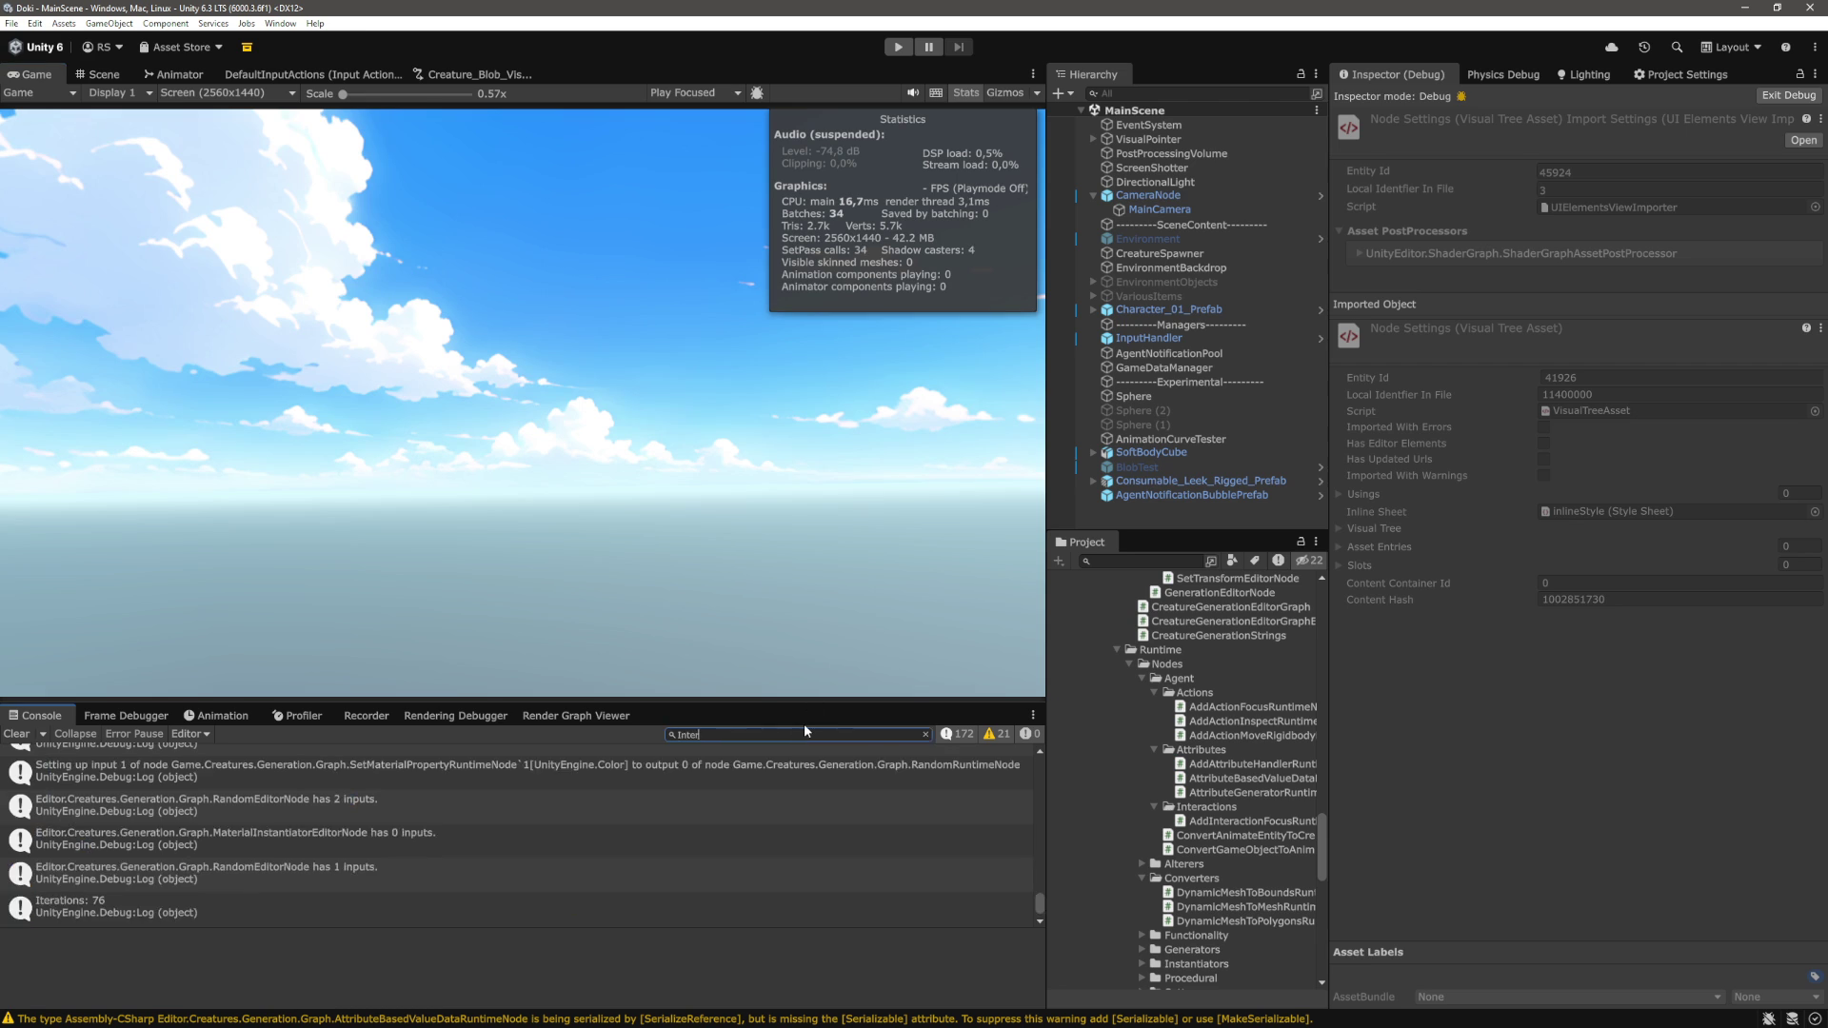
text(acto)
key(BackSpace)
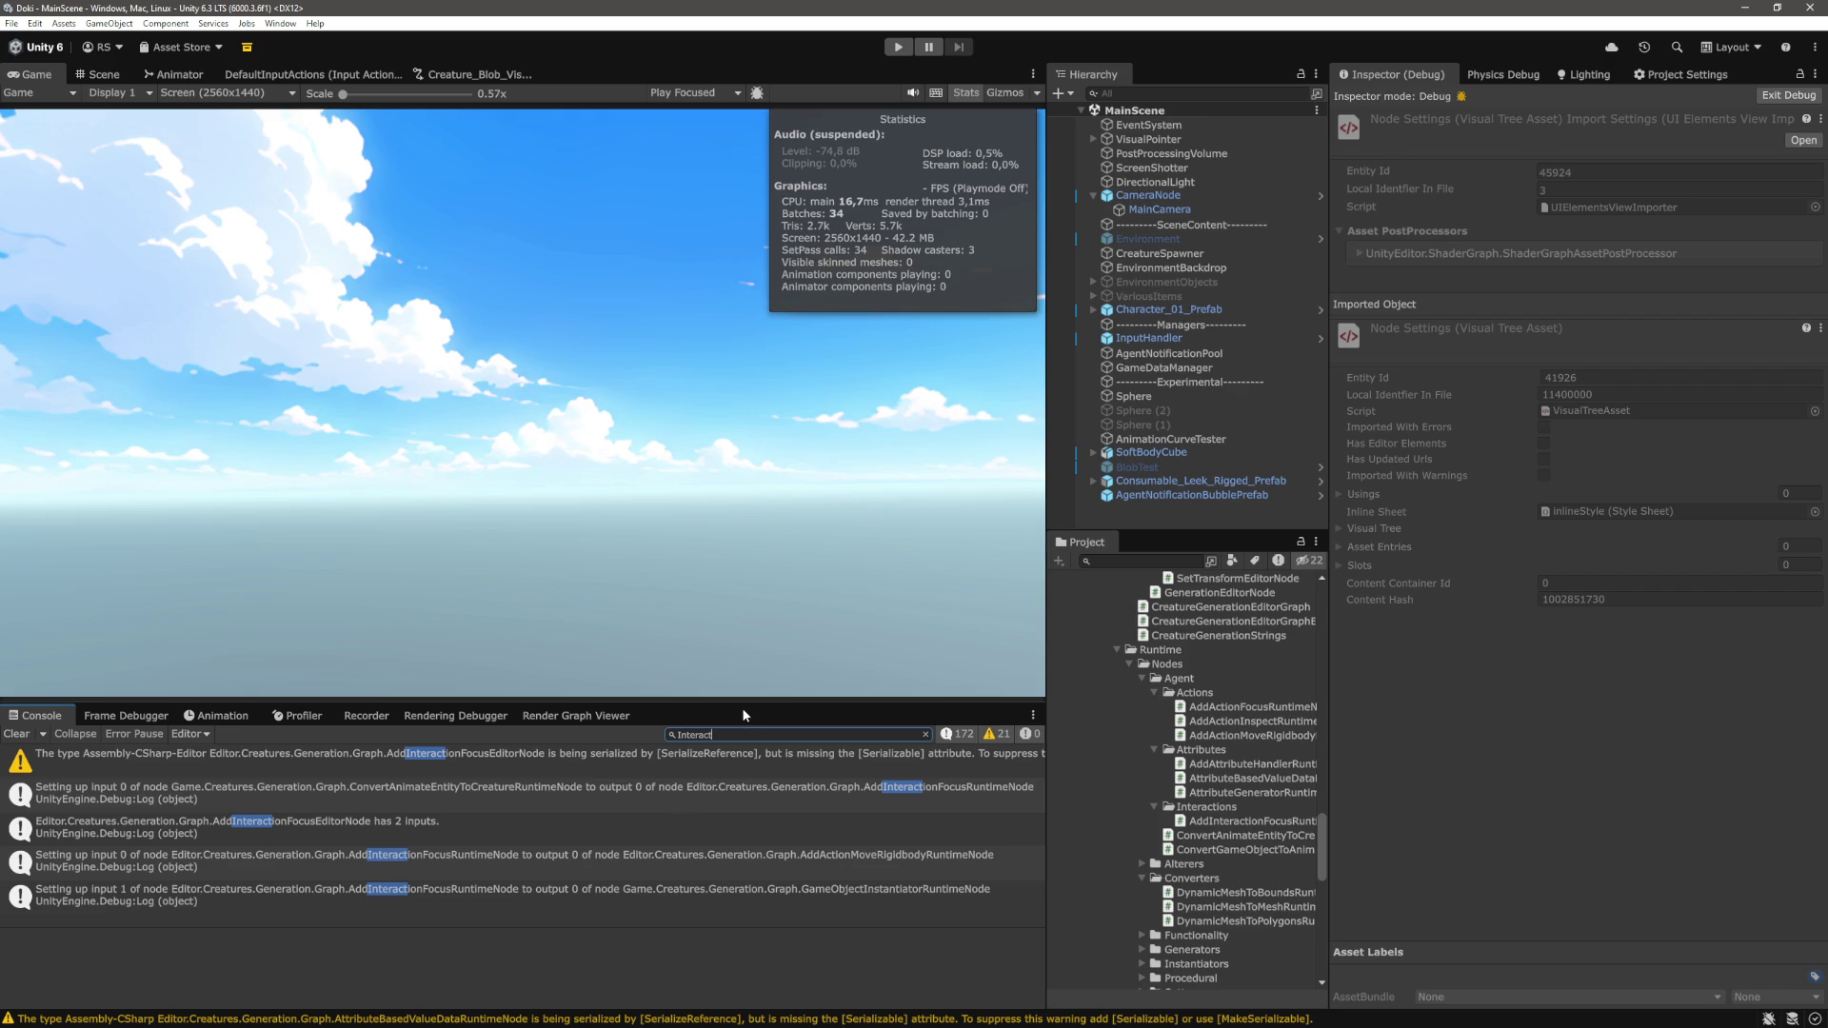
key(ctrl+p)
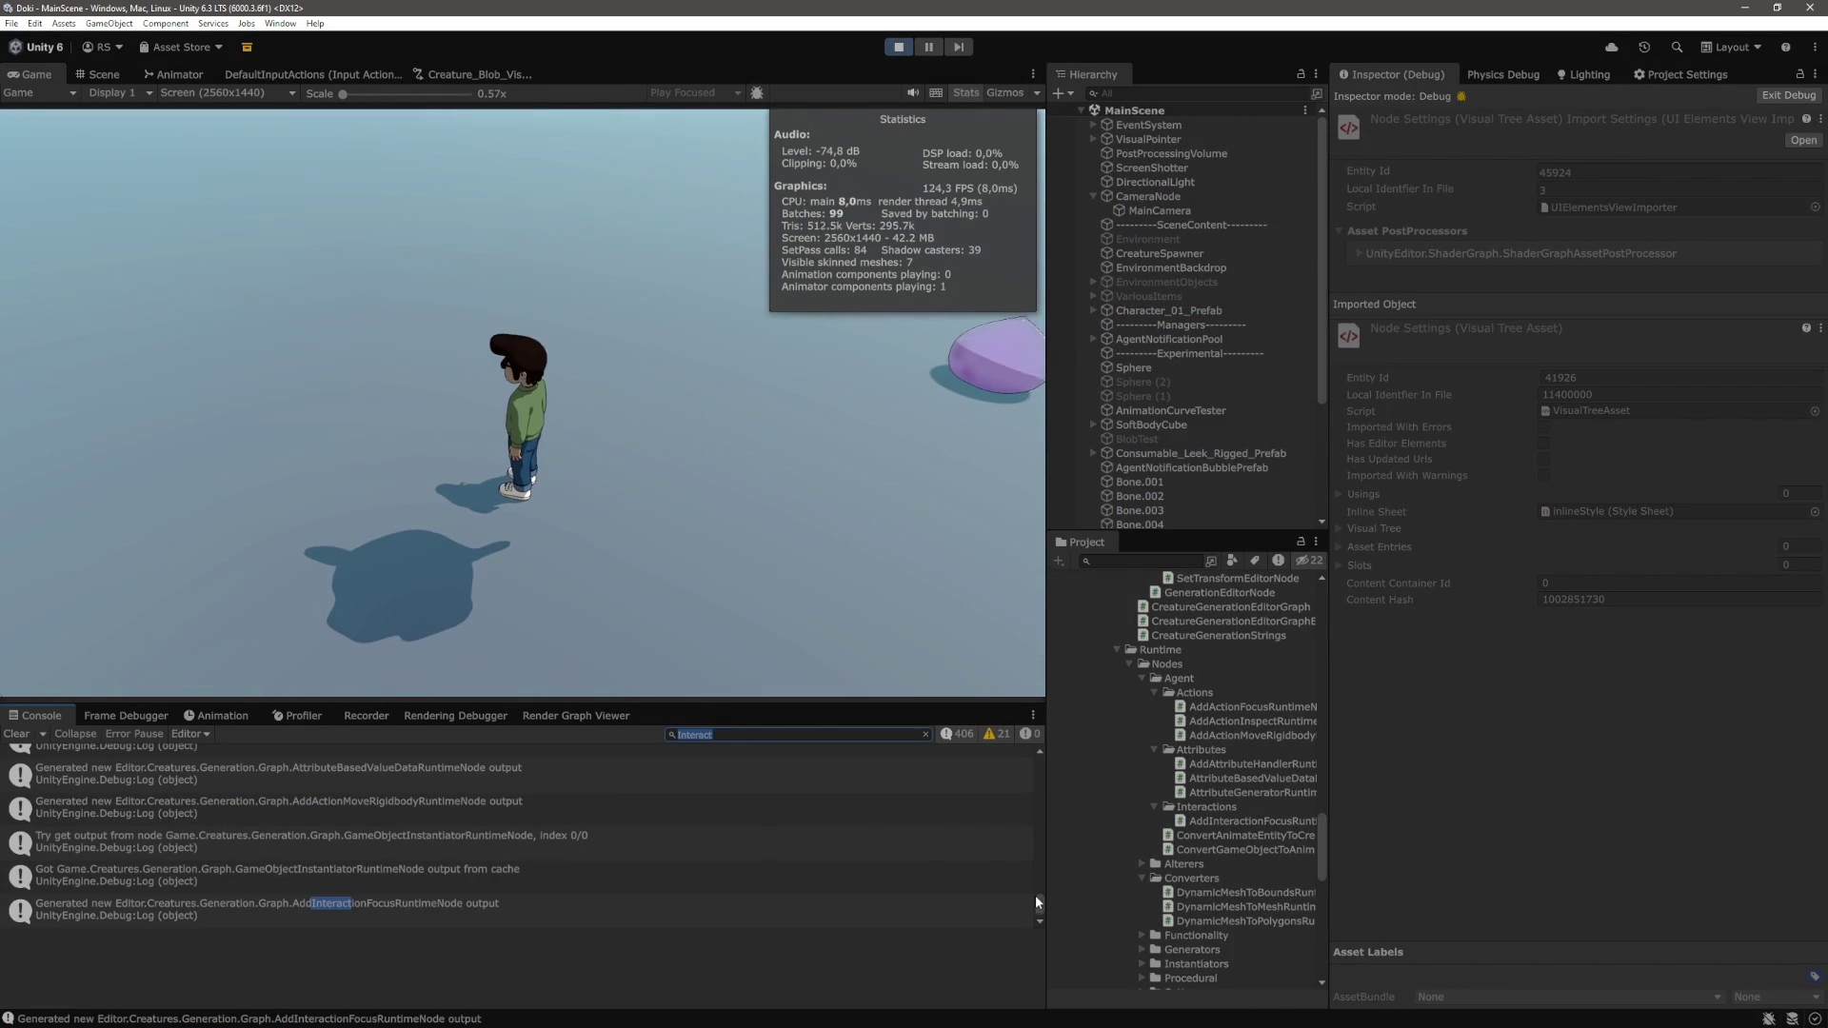
Compare stack traces of the AddInteractionFocusRuntimeNode log and the output-from-cache log
click(265, 905)
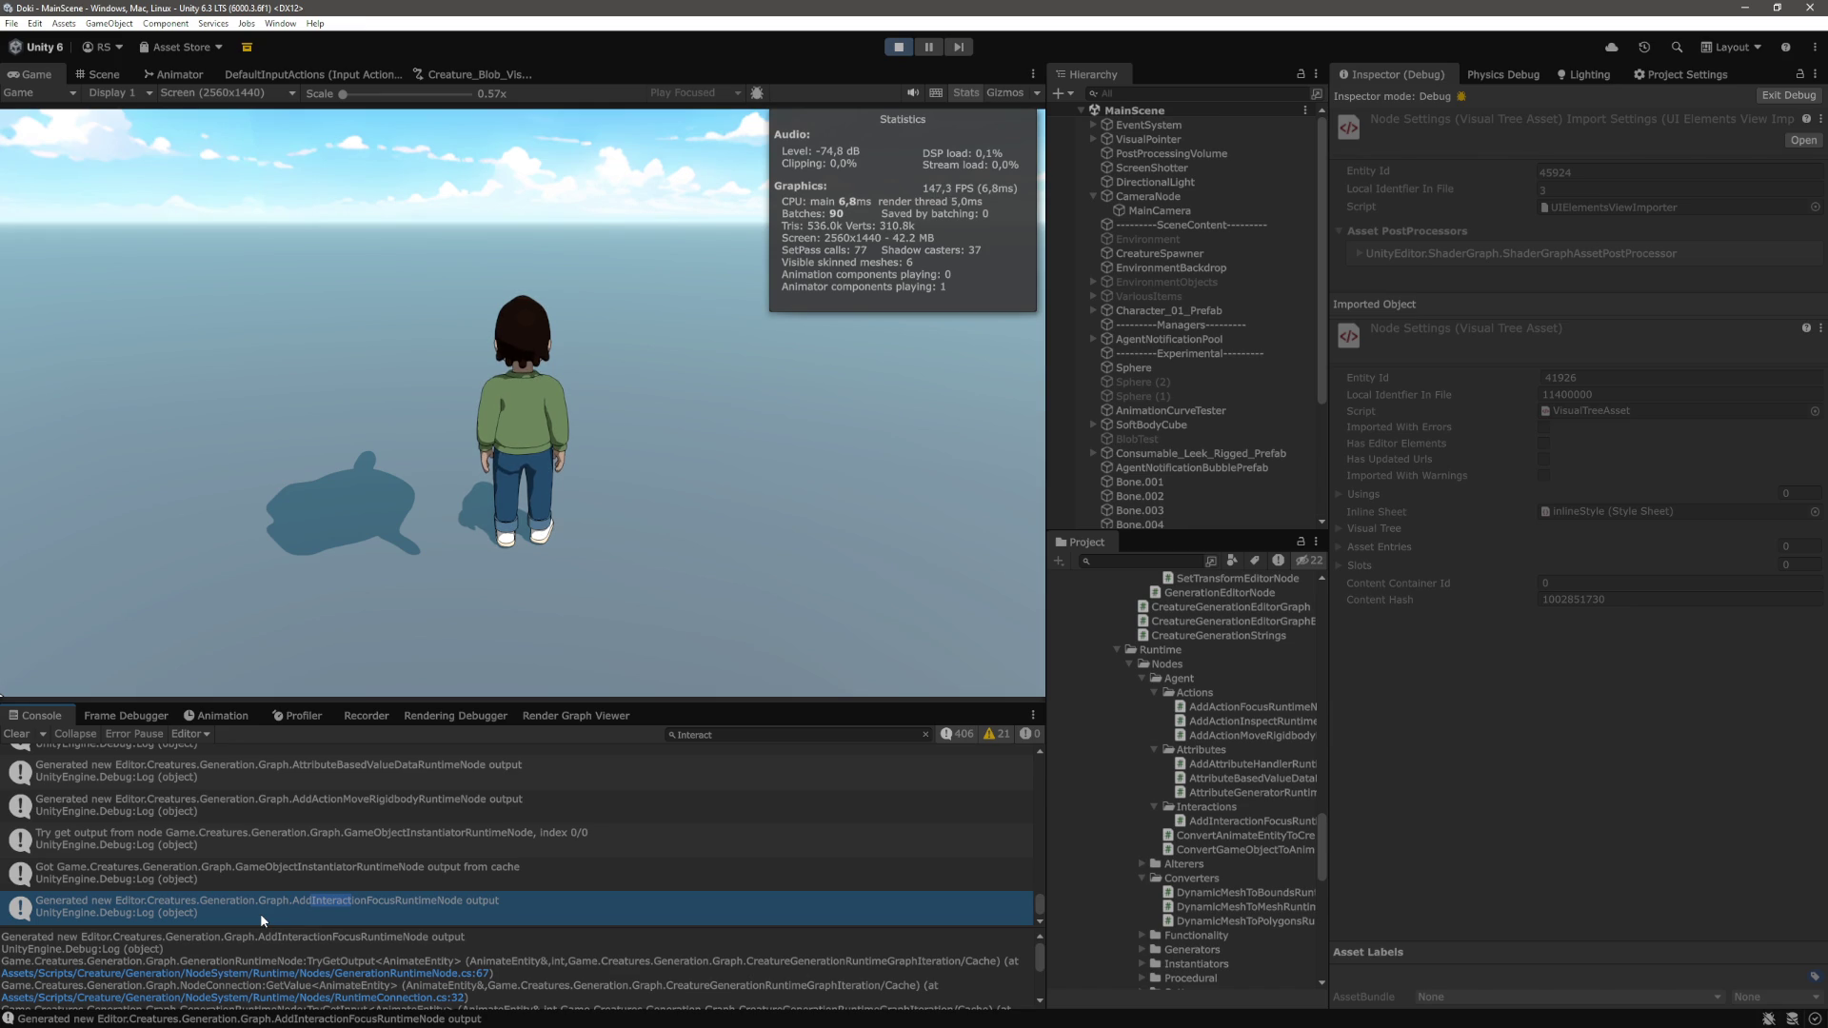
click(354, 884)
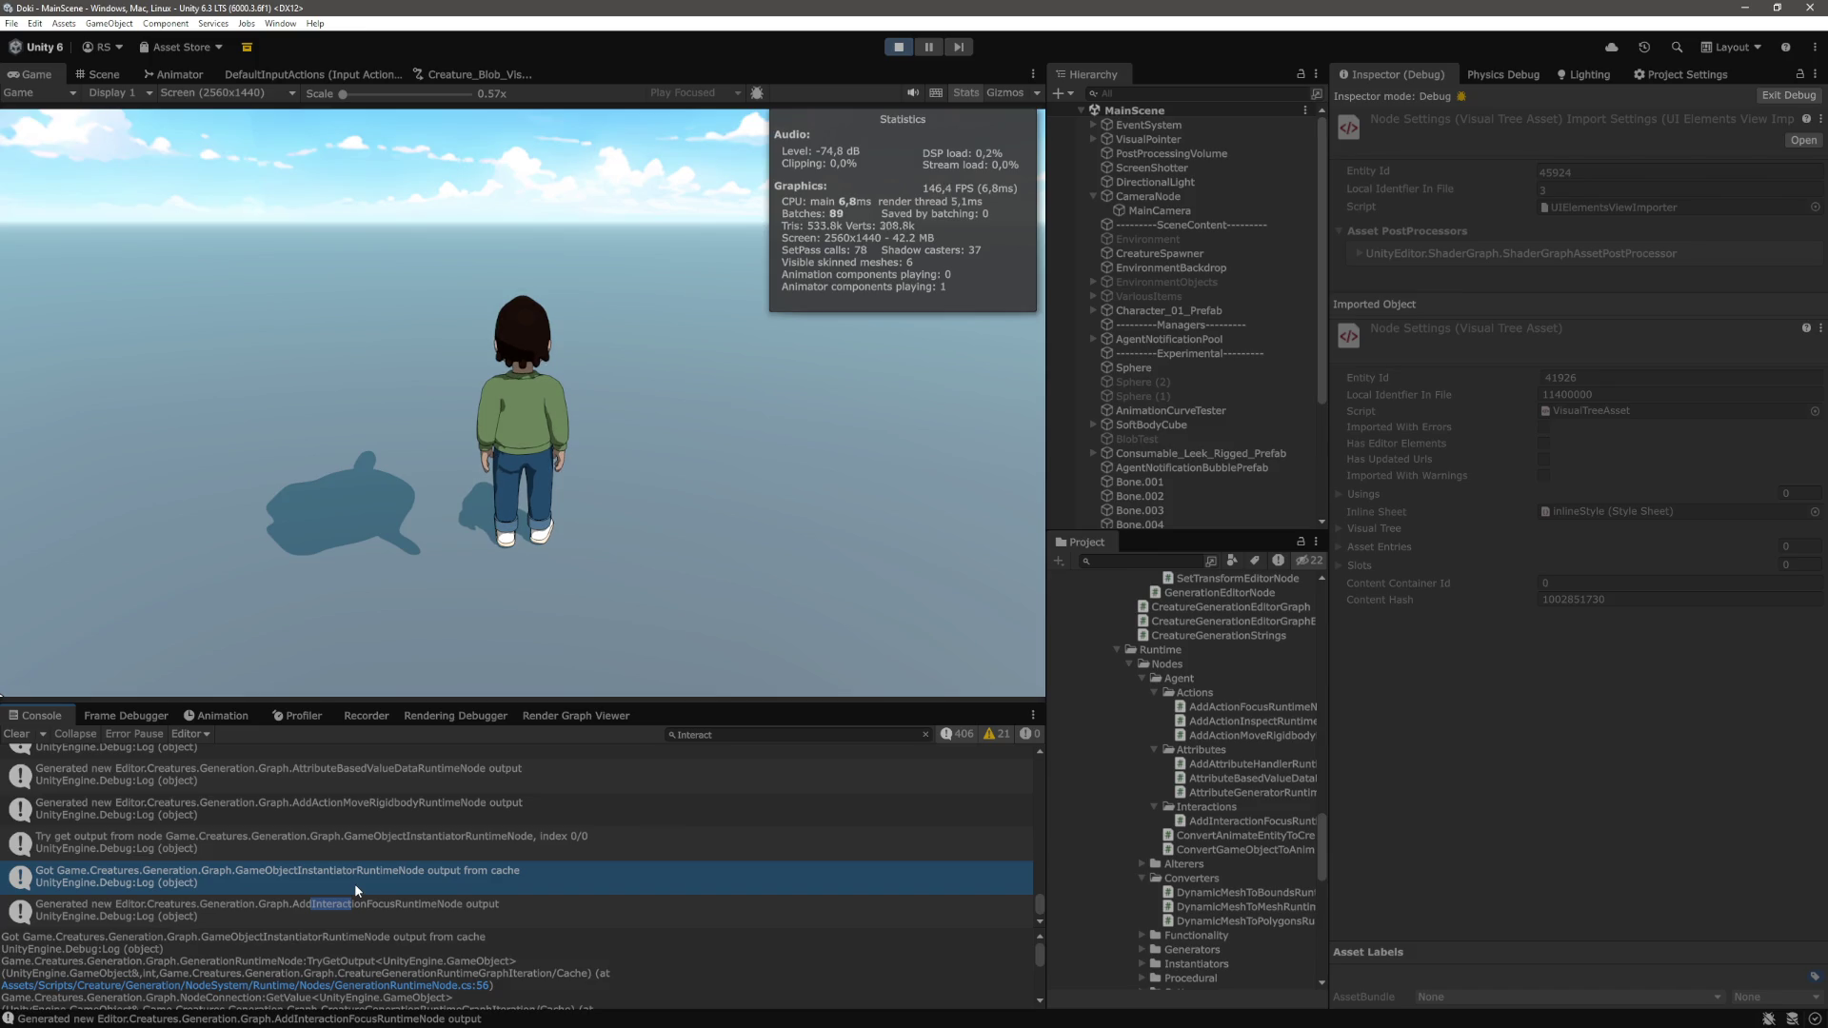
click(261, 906)
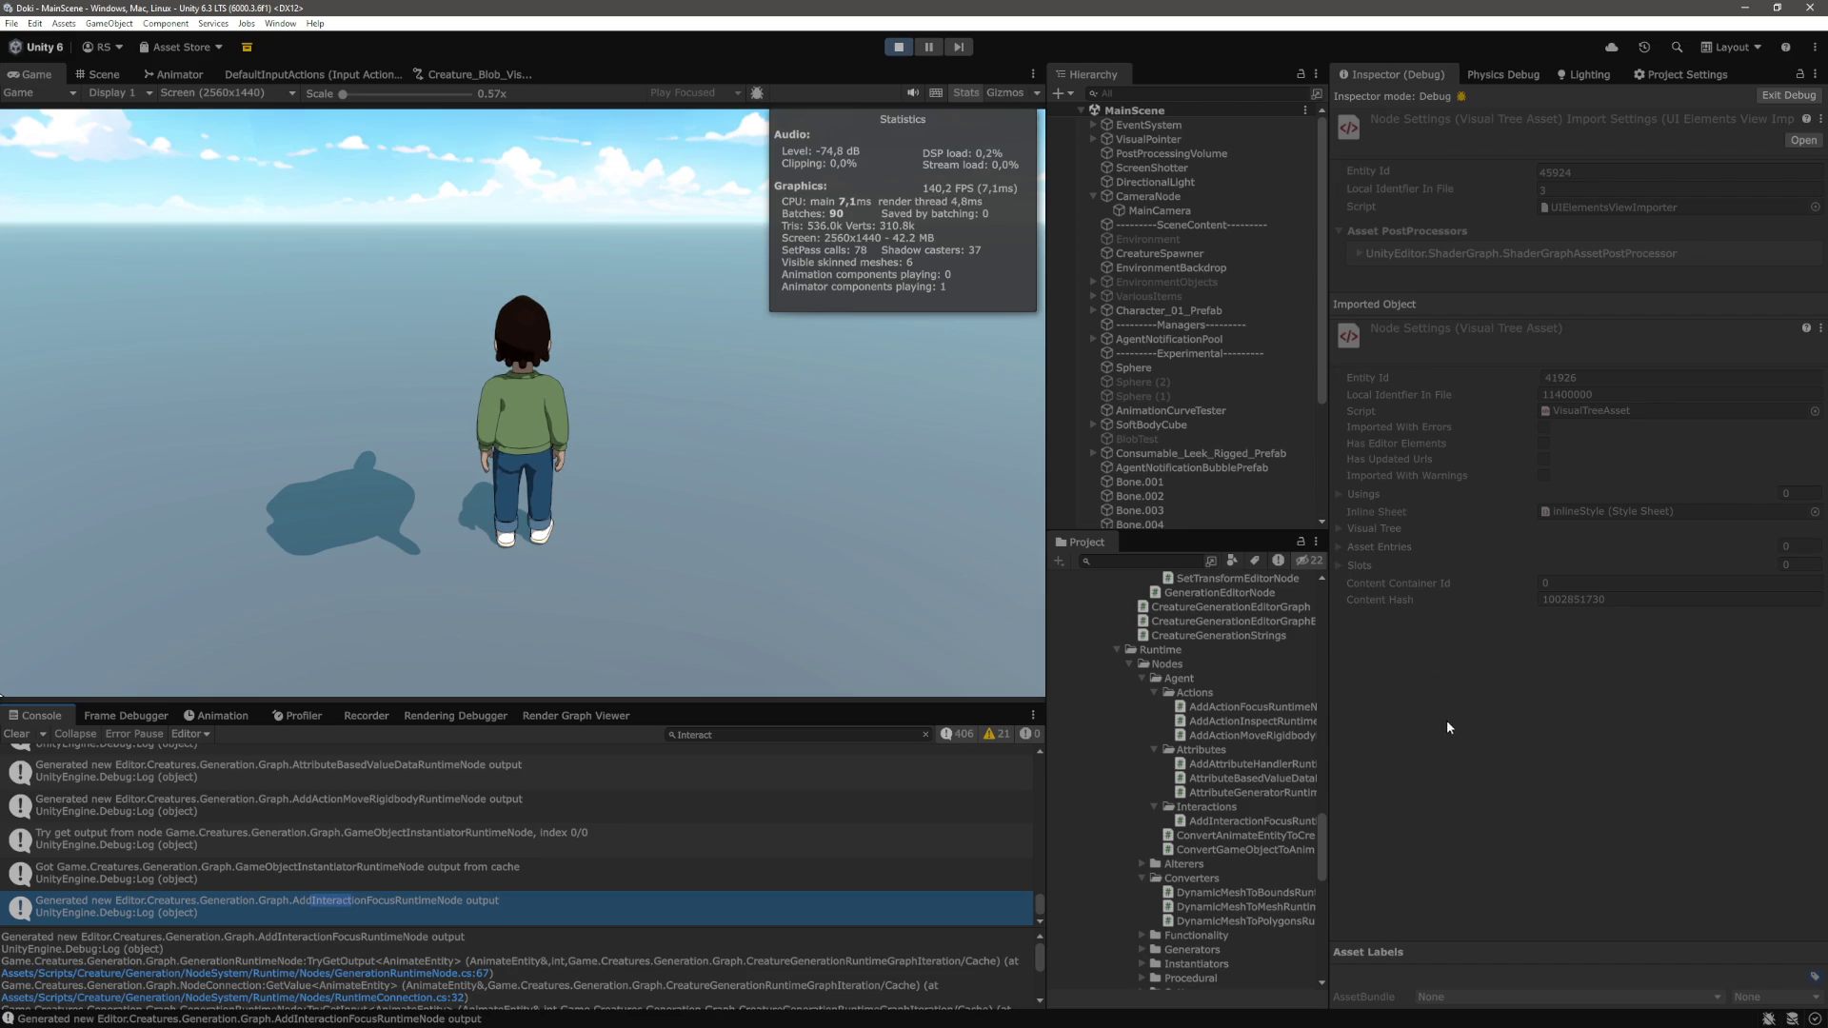
Select the spawned BLOB and expand Interactable List Element 0 in its Animate Entity component
scroll(1198, 494, down, 3)
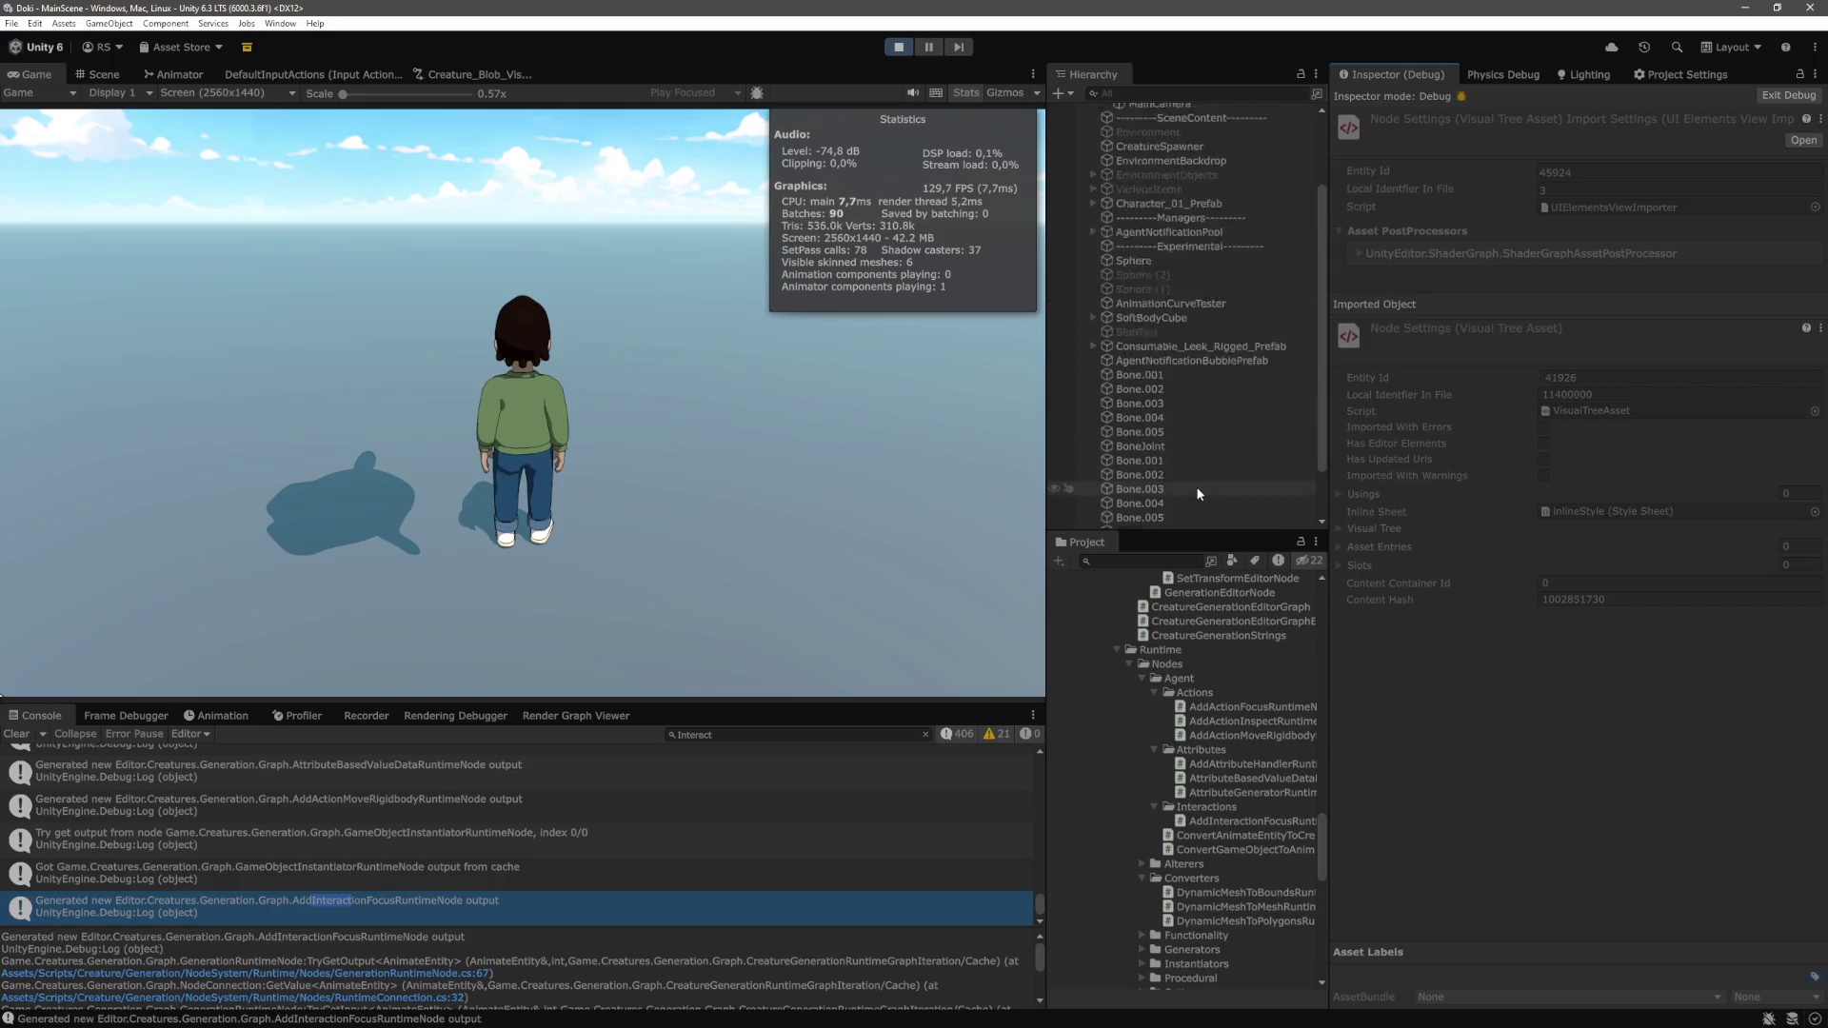
scroll(1198, 493, down, 2)
click(1145, 508)
scroll(1450, 644, down, 5)
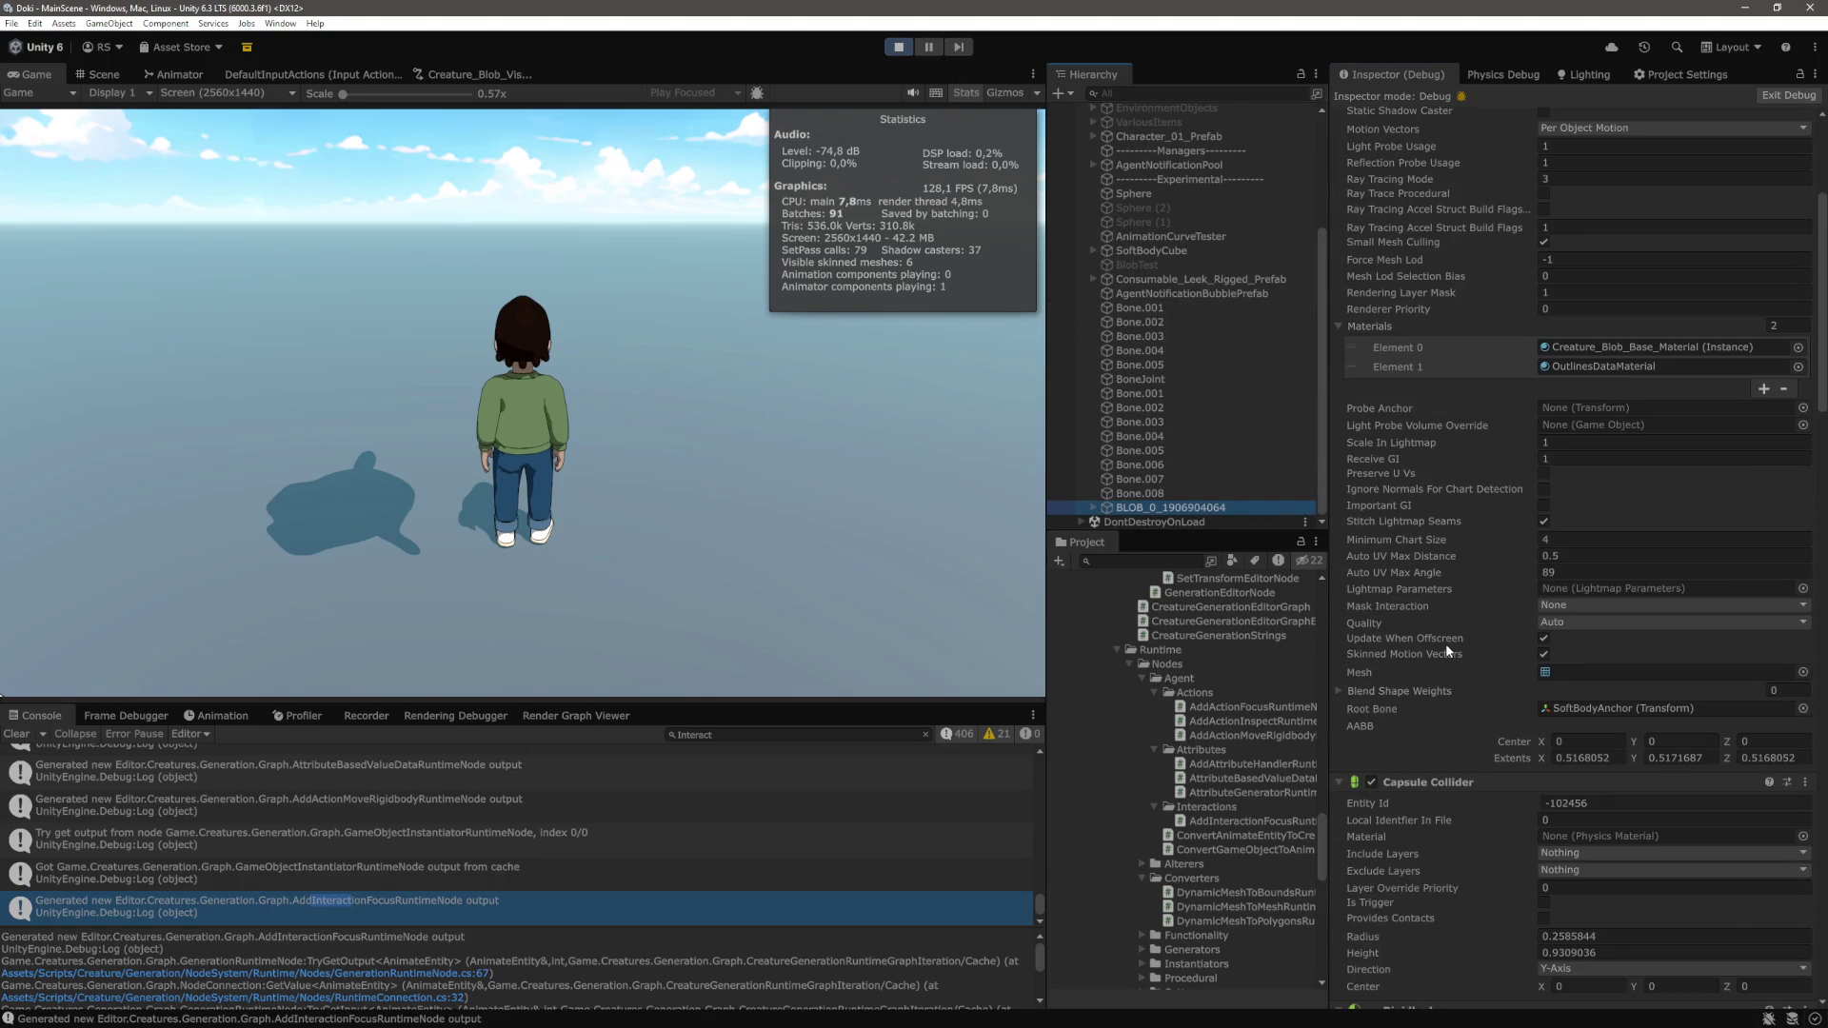
scroll(1446, 647, down, 15)
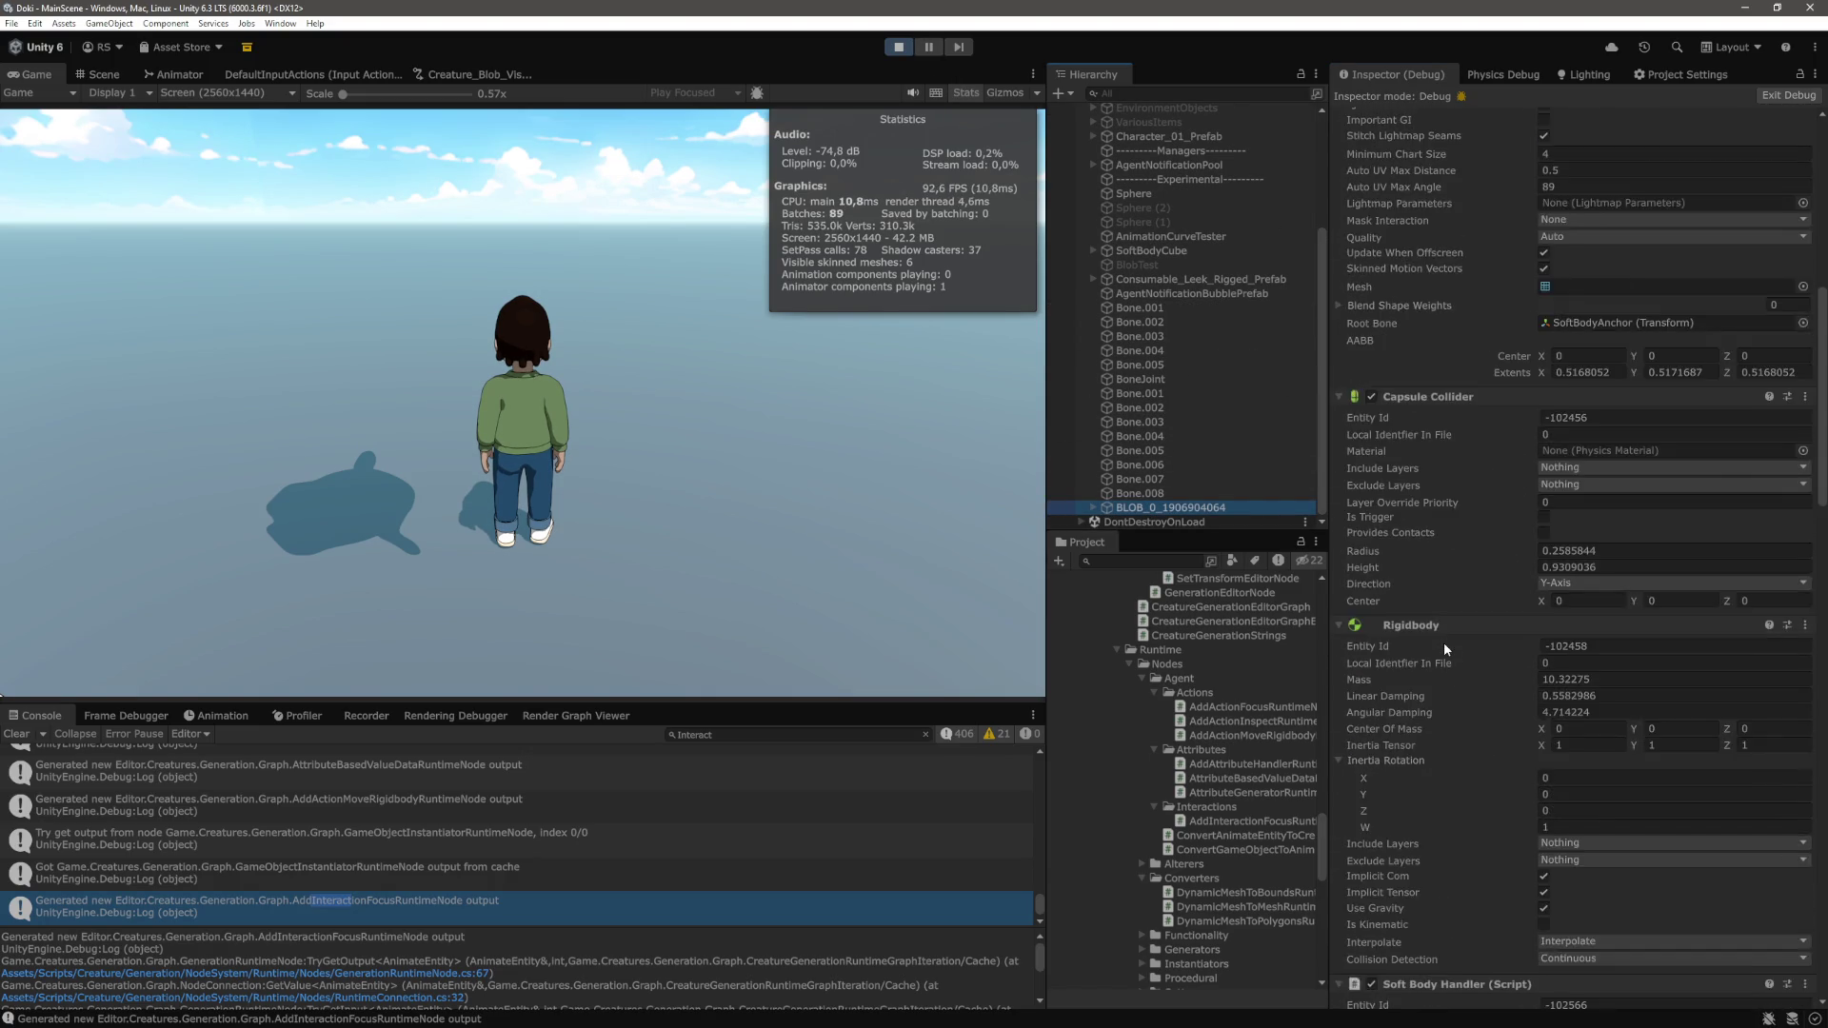
scroll(1443, 642, down, 15)
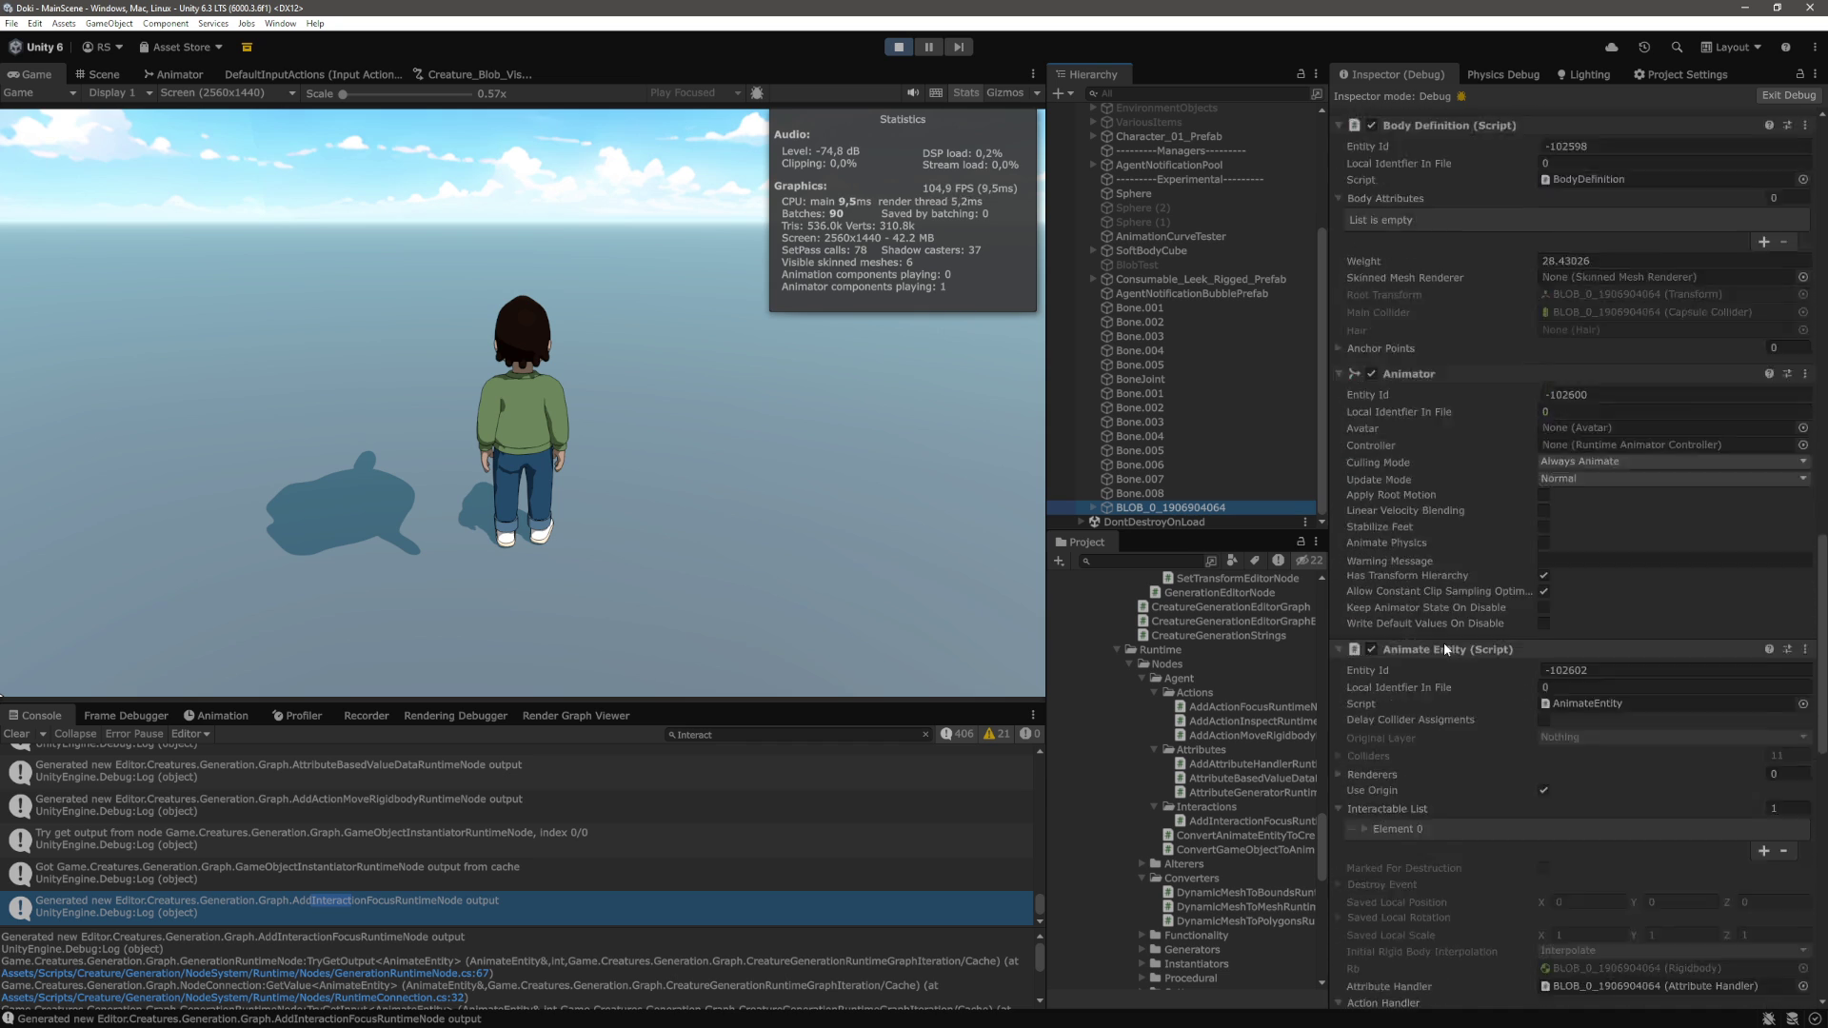
scroll(1444, 642, down, 1)
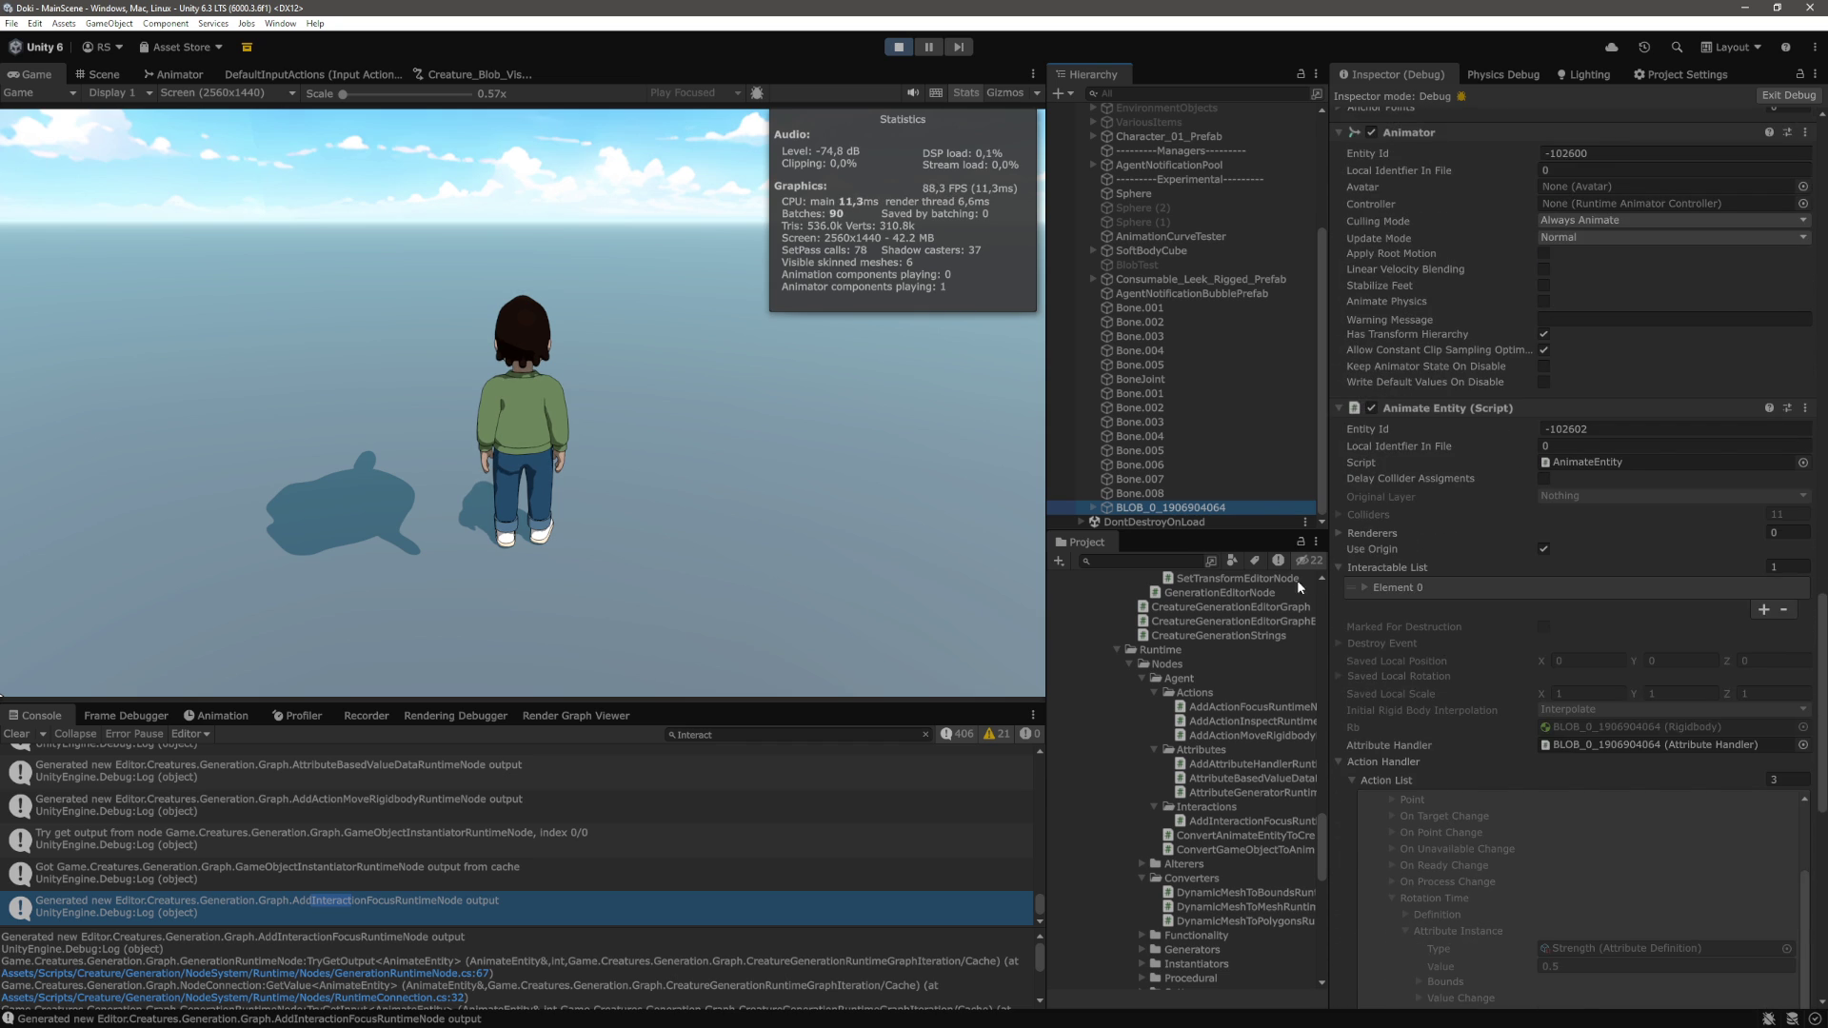
click(1363, 588)
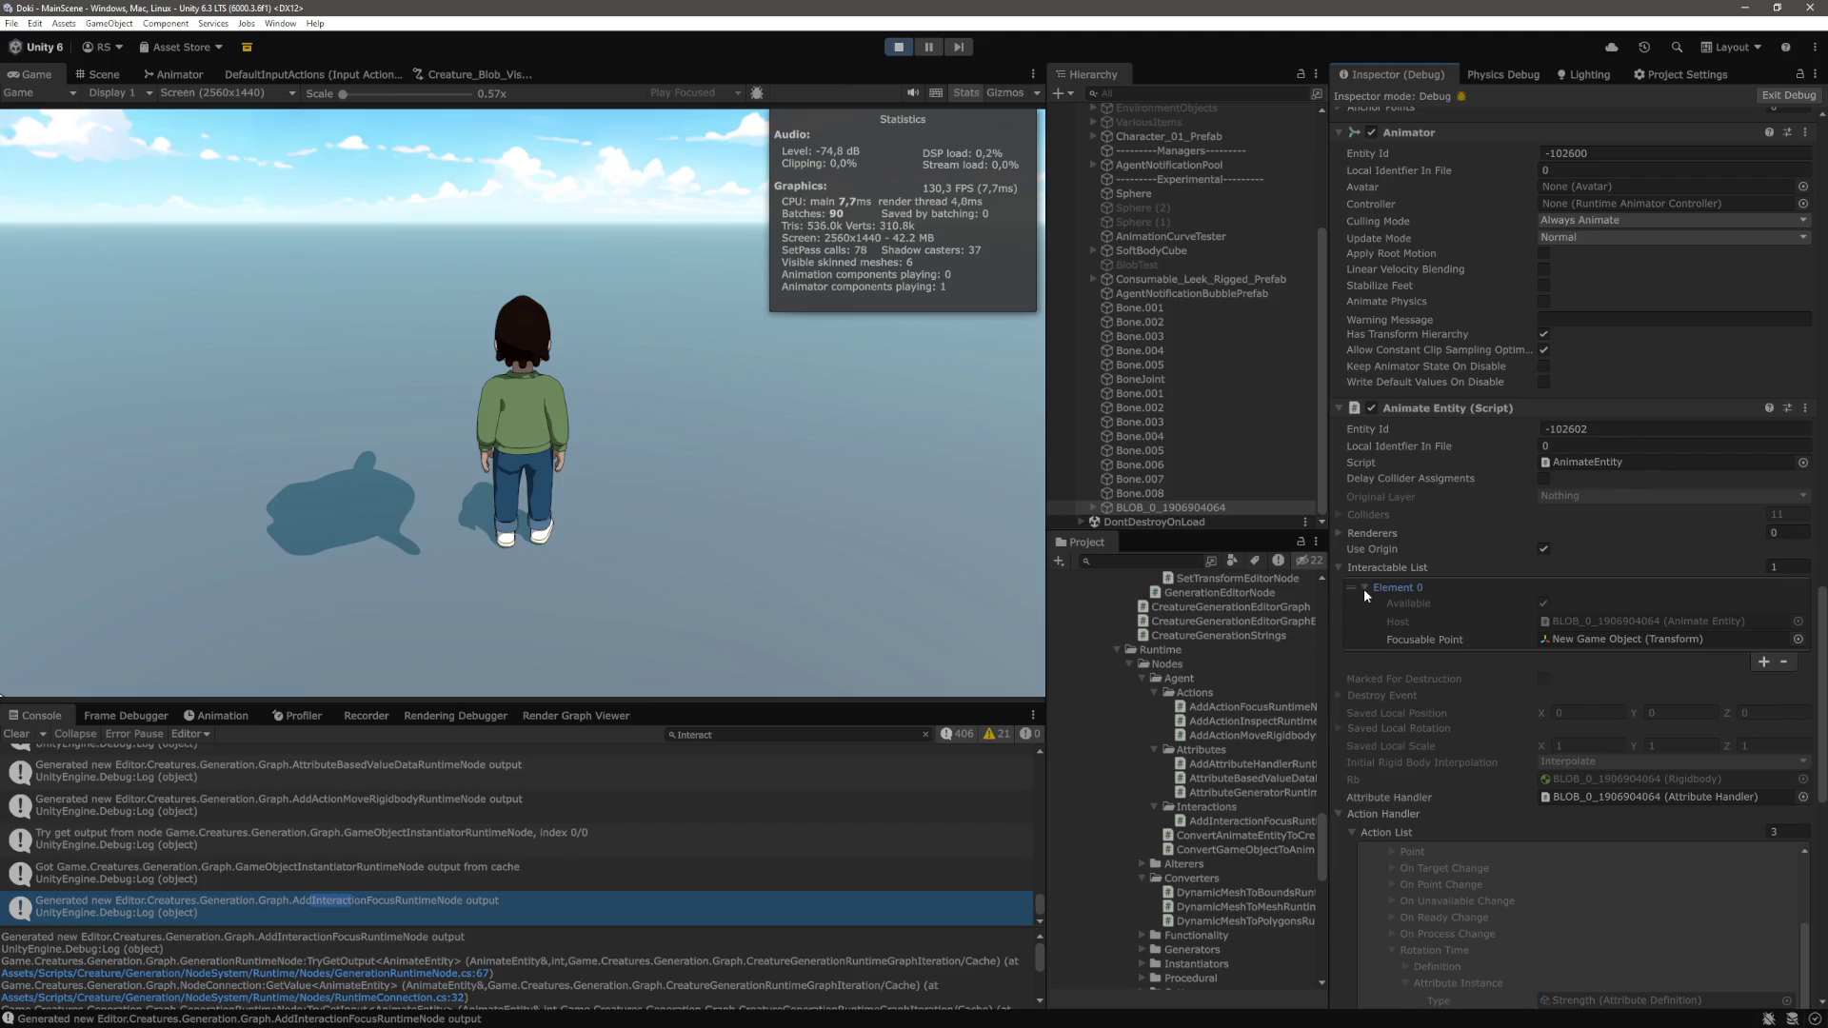
Switch the Inspector from Debug back to Normal mode
click(1815, 74)
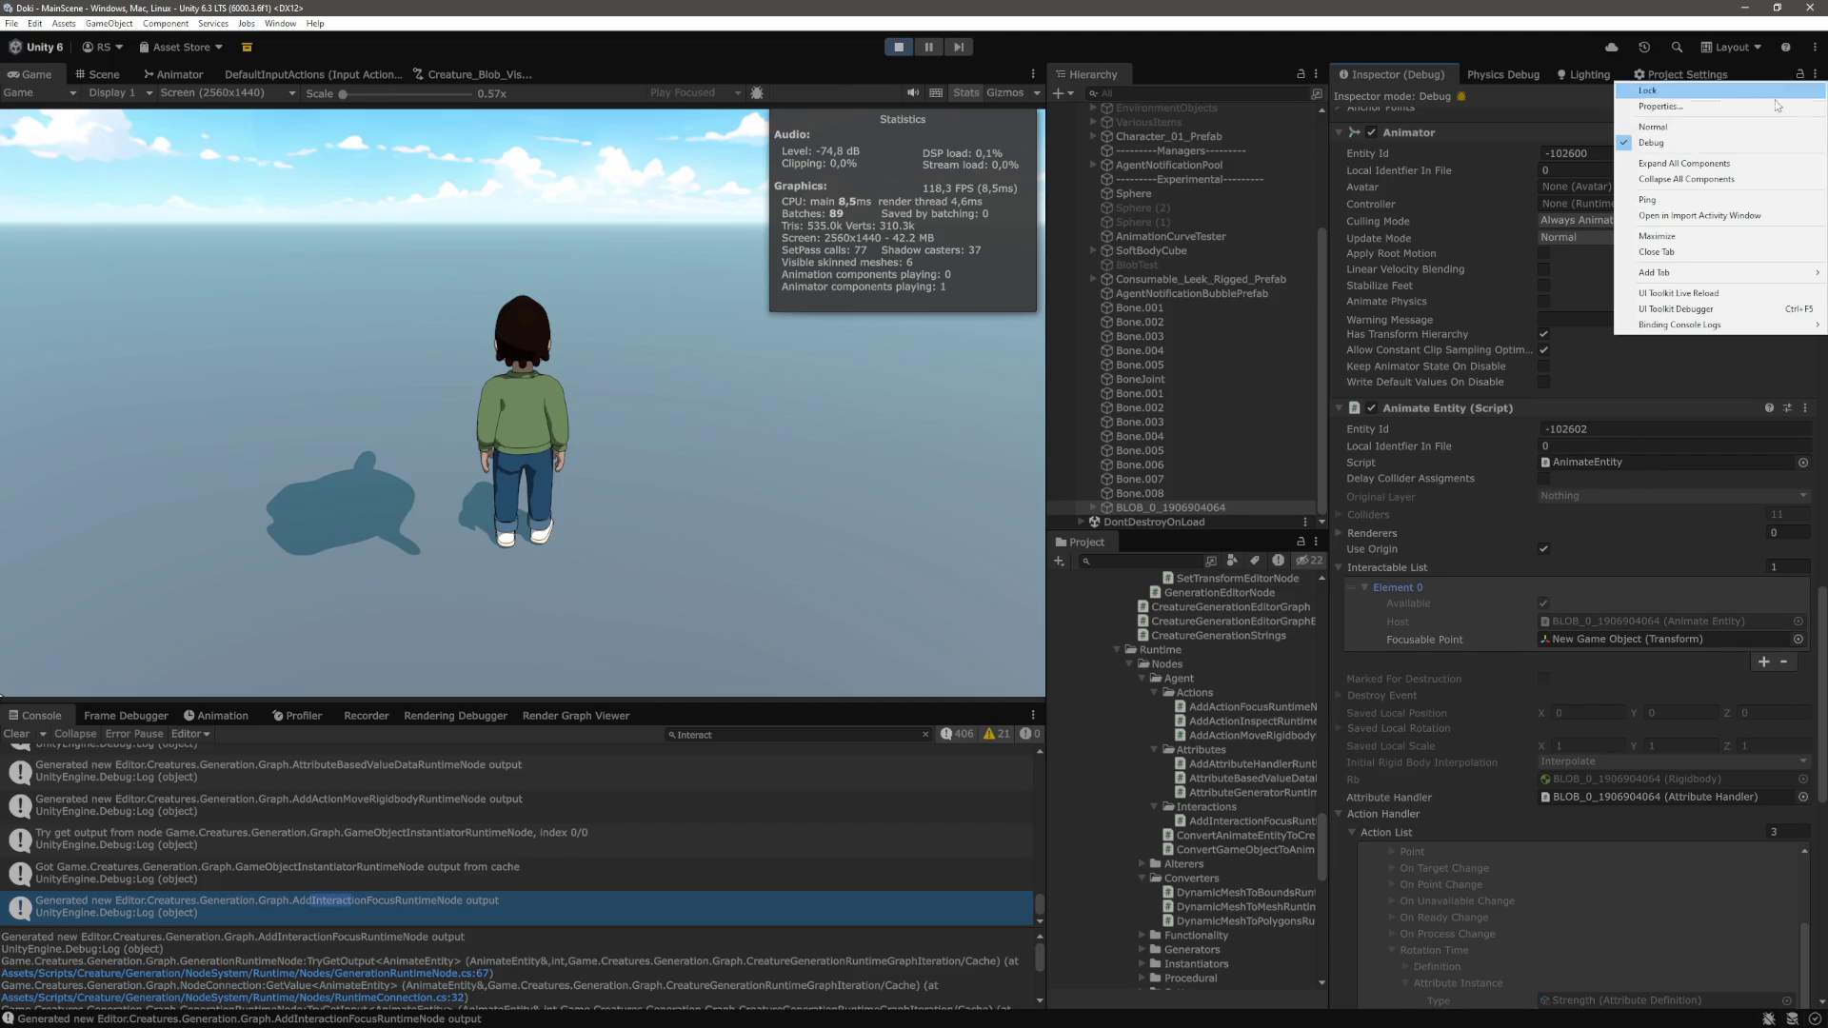
click(1653, 126)
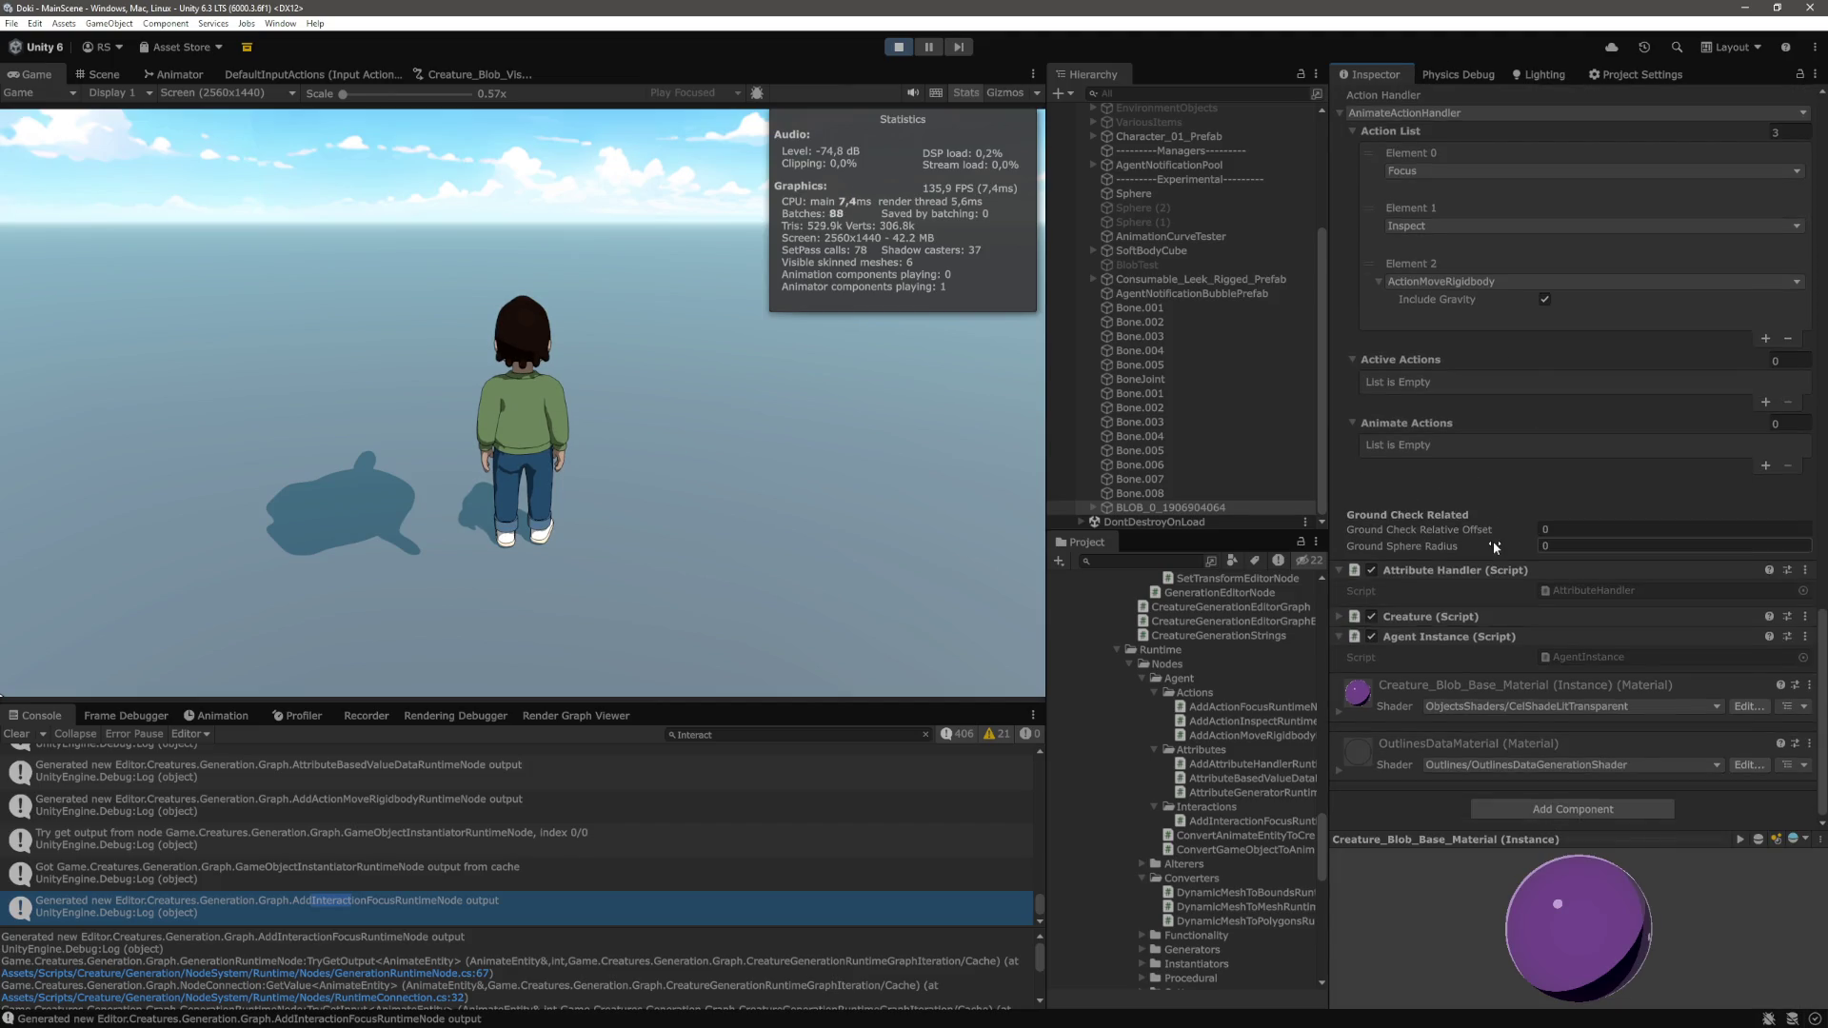
scroll(1494, 541, up, 5)
scroll(1494, 540, down, 2)
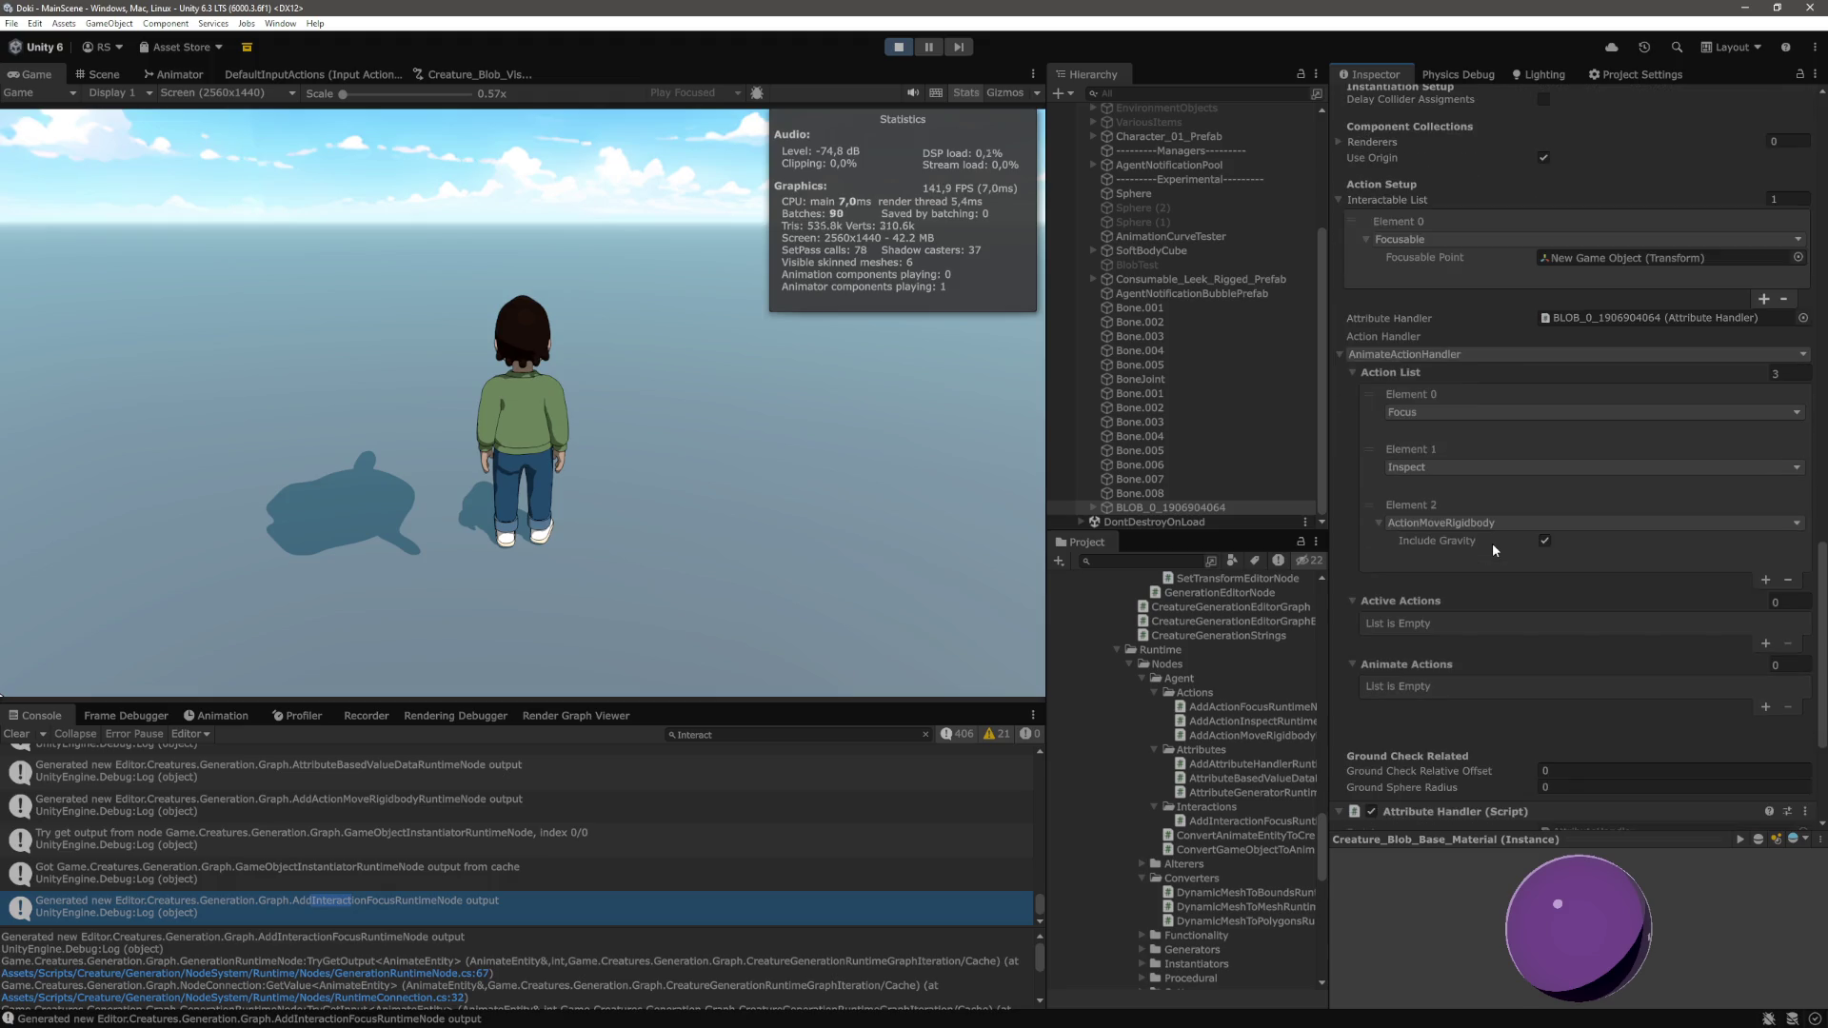
scroll(1493, 543, up, 2)
scroll(1493, 543, up, 3)
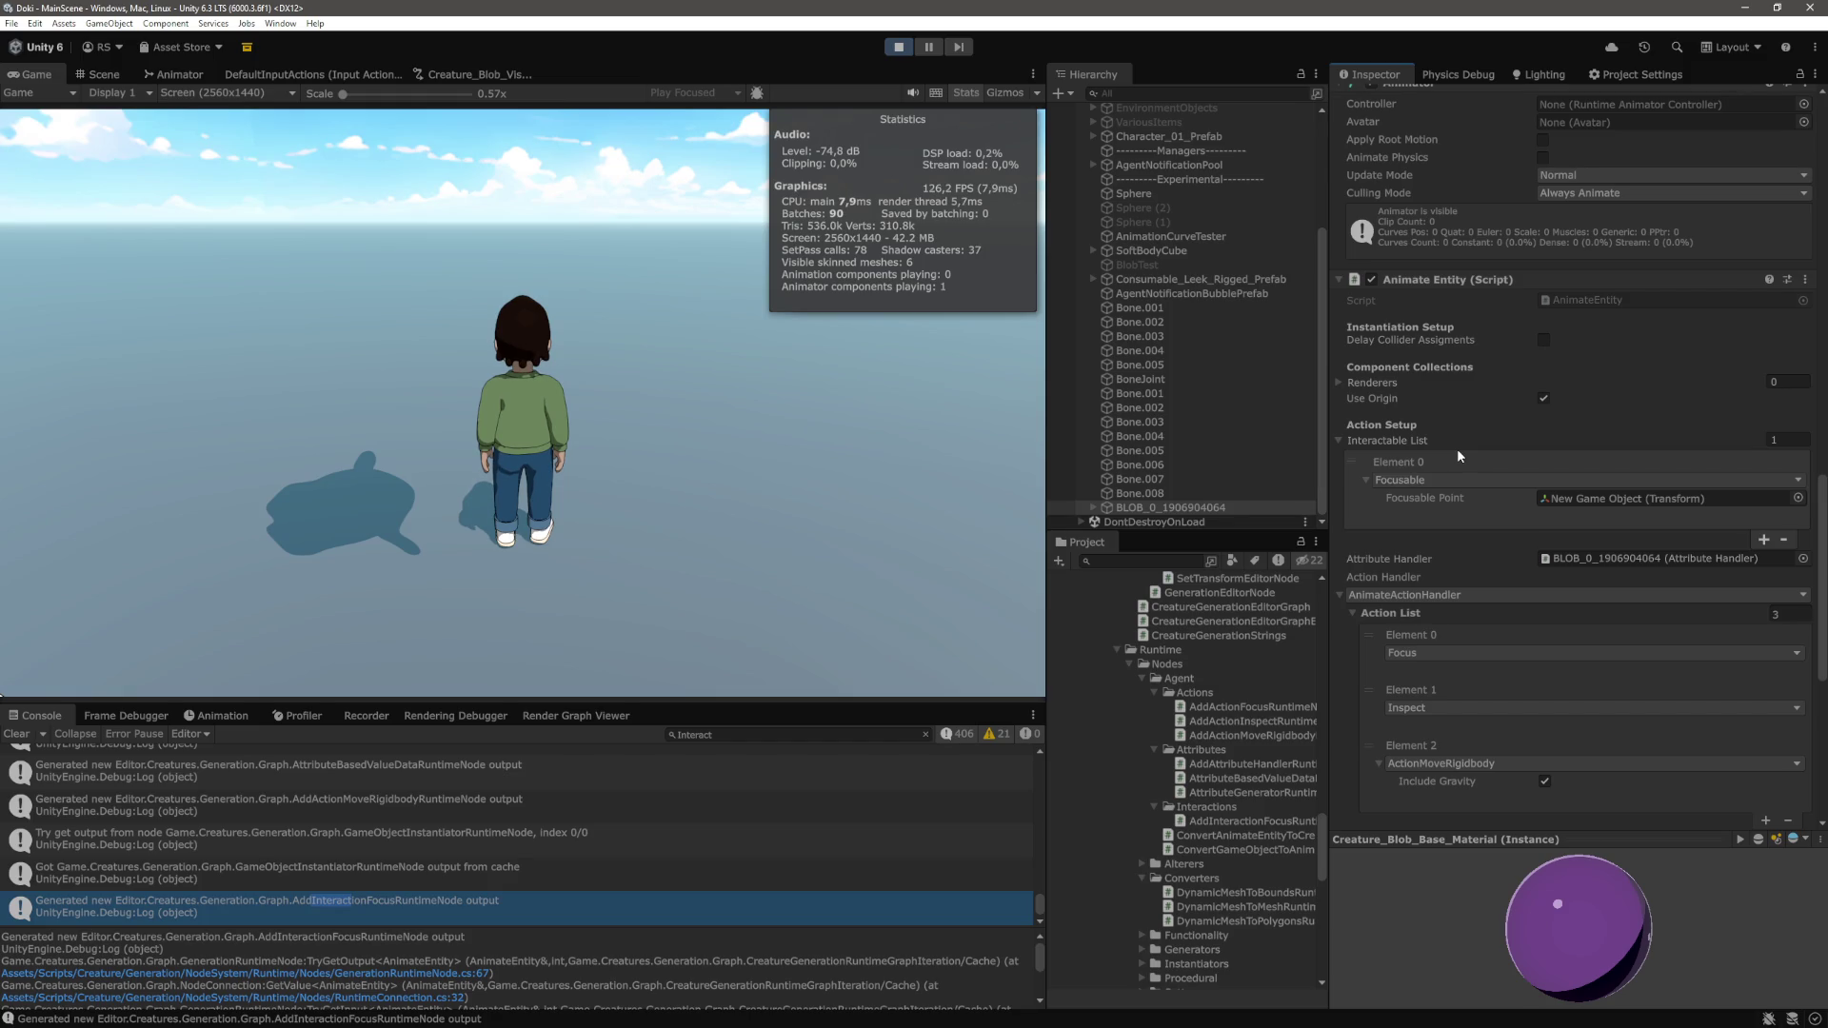
scroll(1459, 614, down, 3)
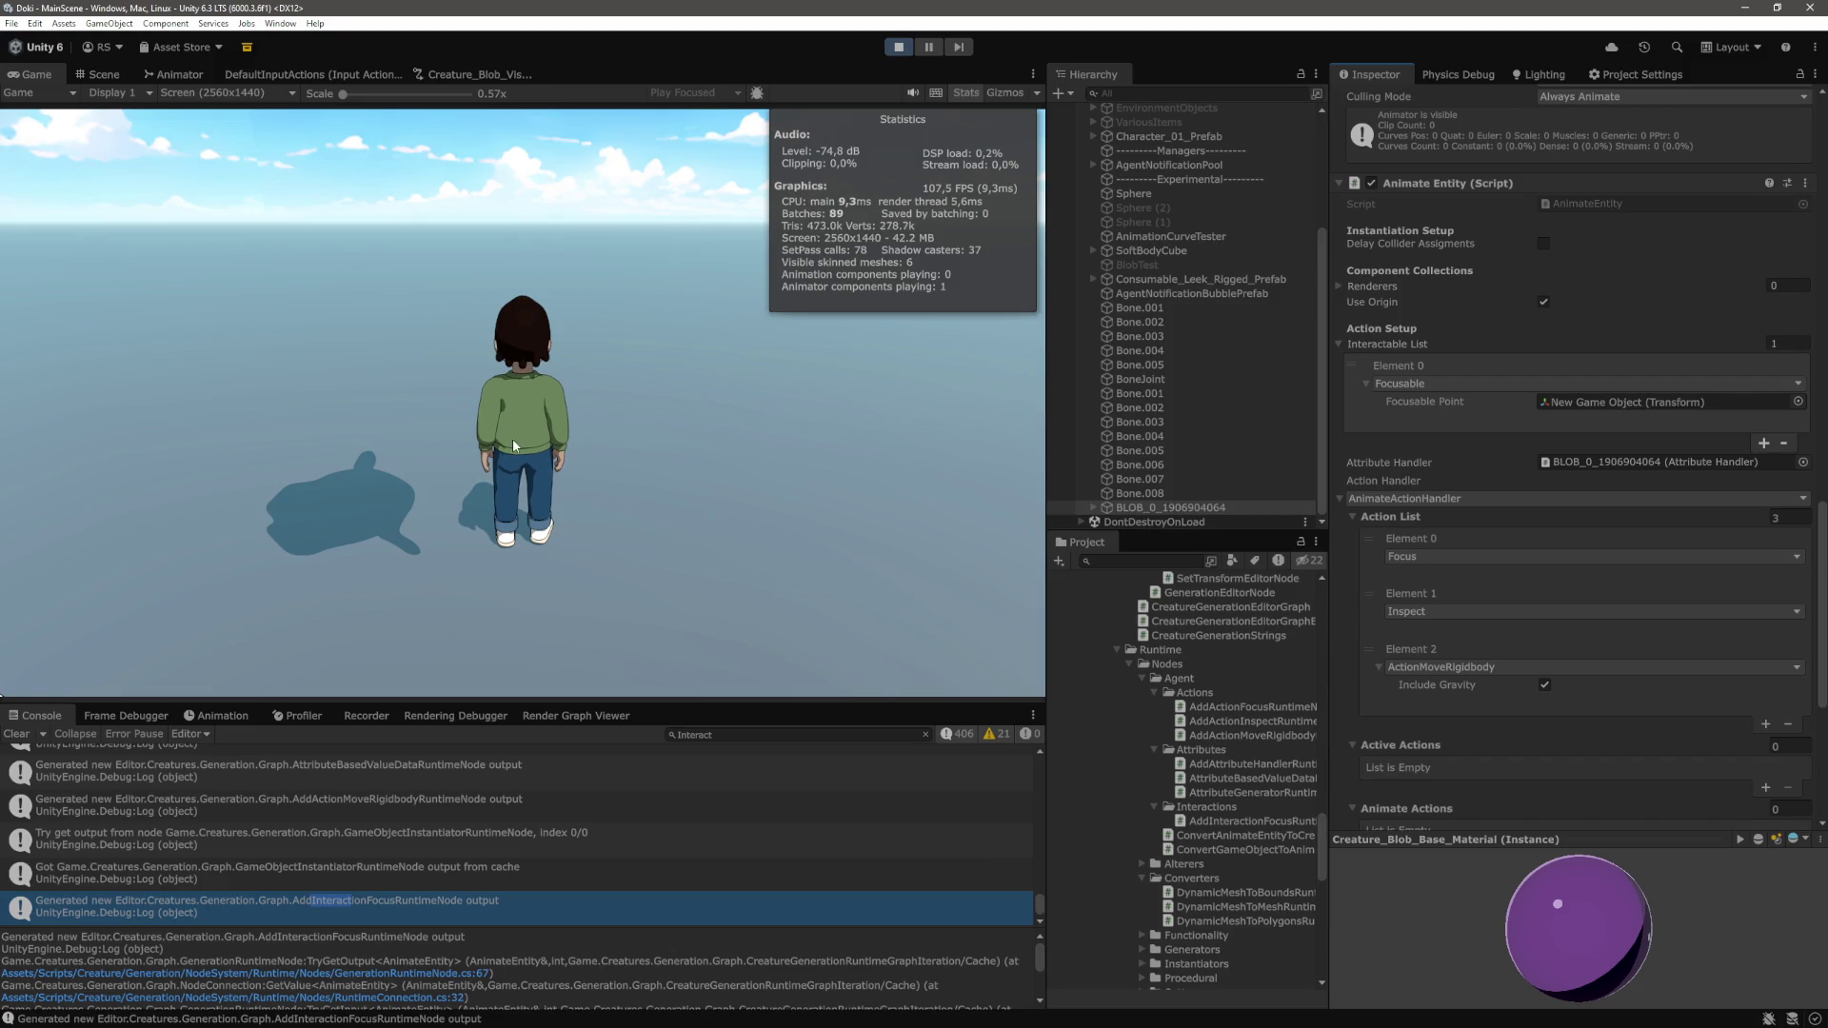
Trigger the blob's interaction in the Game view, stop Play mode, and find the serialization warning
click(640, 437)
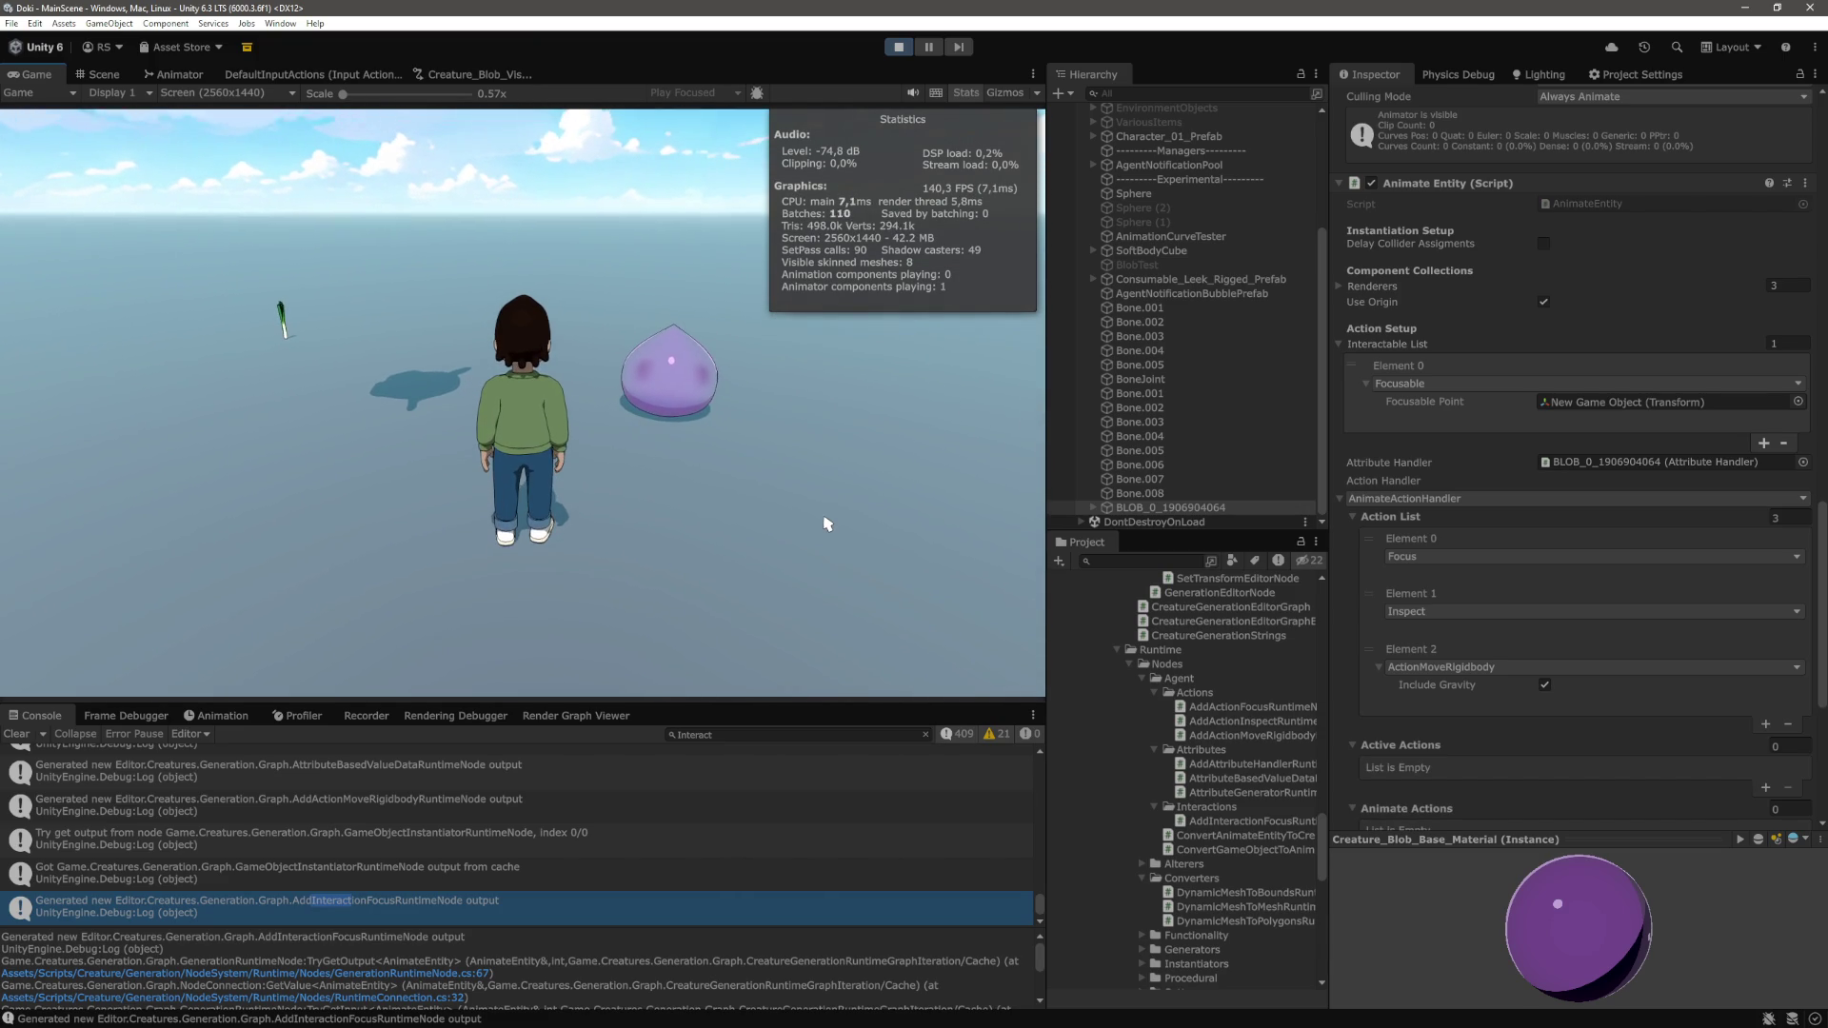
key(ctrl+p)
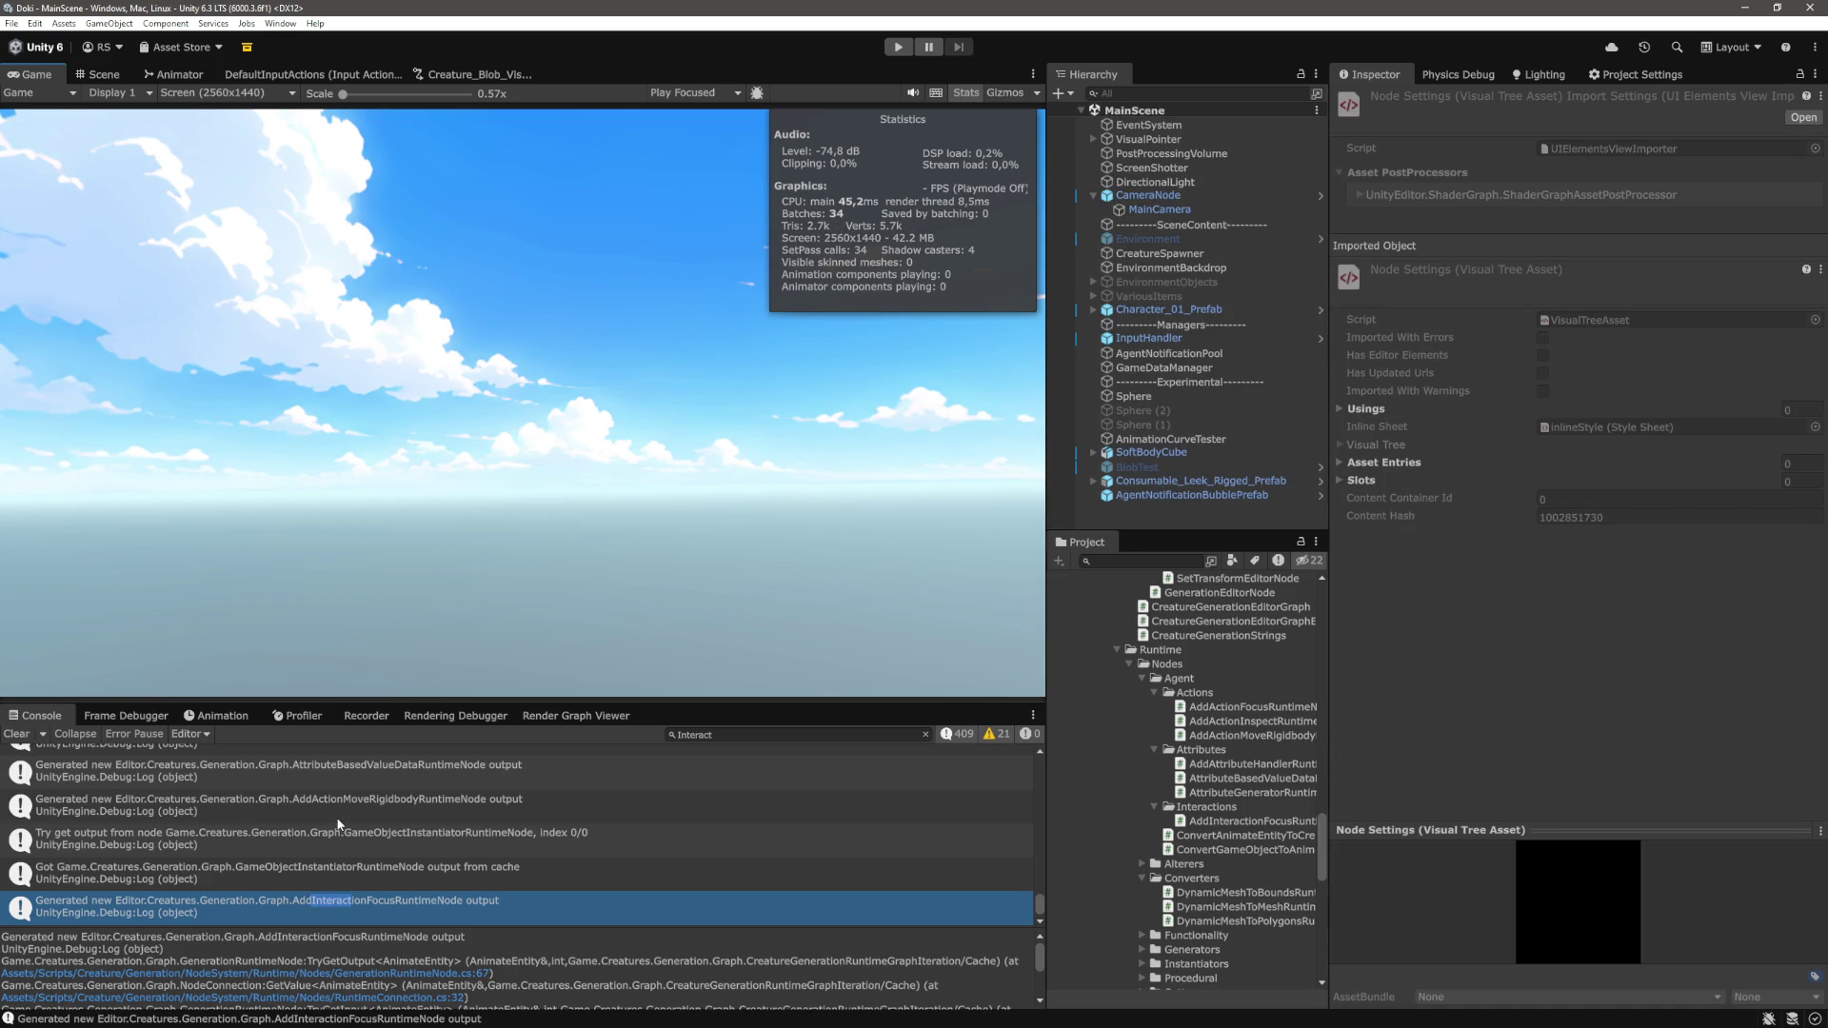
scroll(569, 854, up, 2)
scroll(572, 860, down, 1)
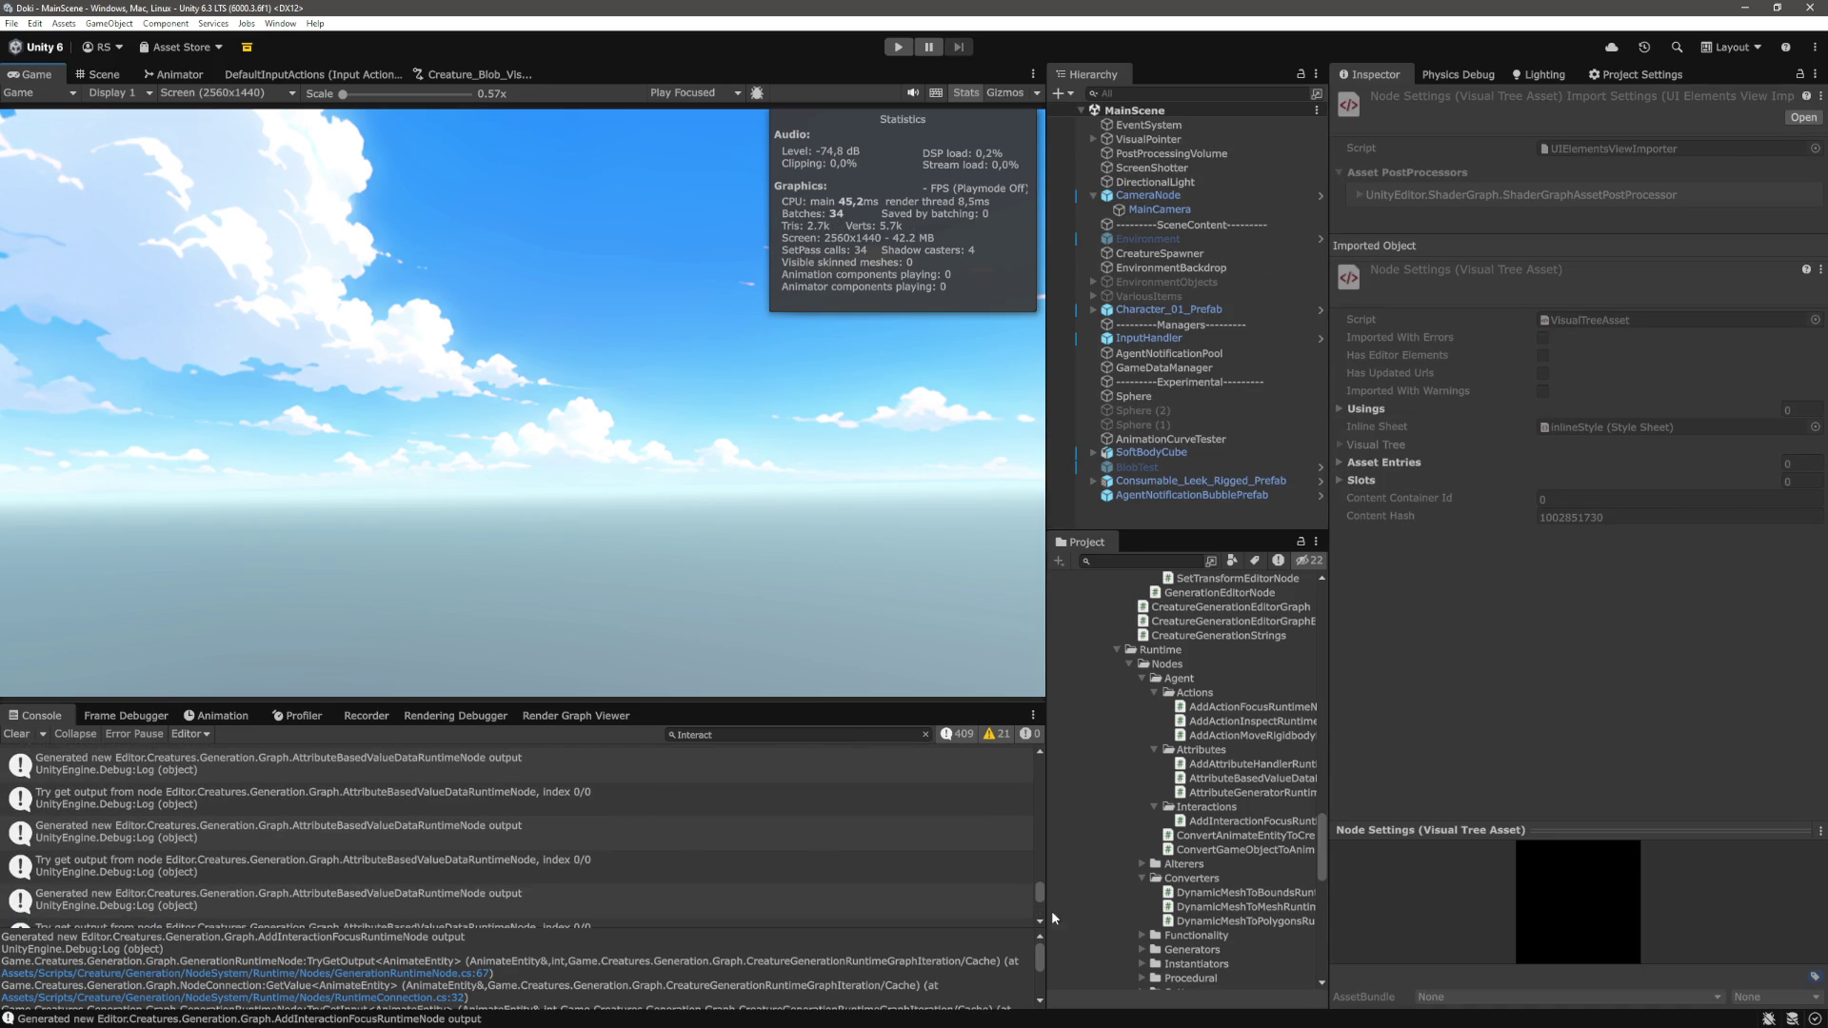
drag(1040, 892, 1042, 764)
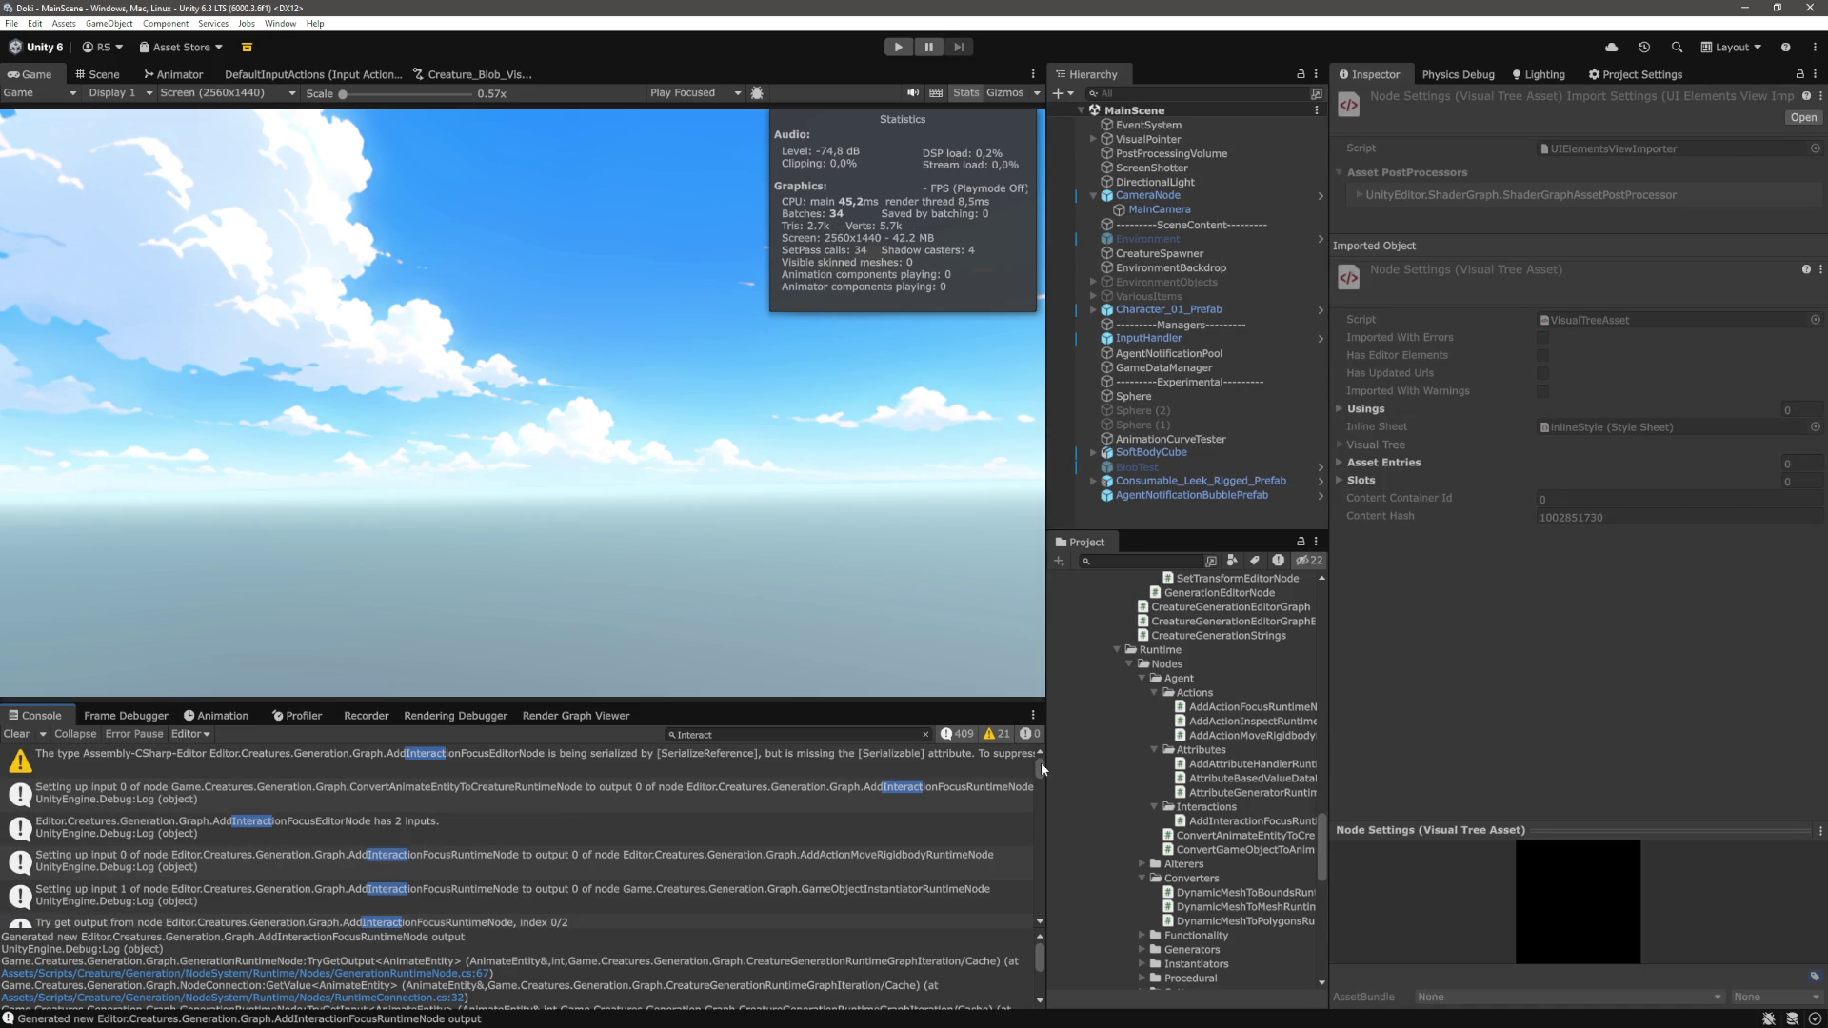
Hide info logs, view the AddInteractionFocusEditorNode warning, clear the console, and open Creature_Blob_VisualGenerationGraph
scroll(968, 766, down, 10)
click(959, 740)
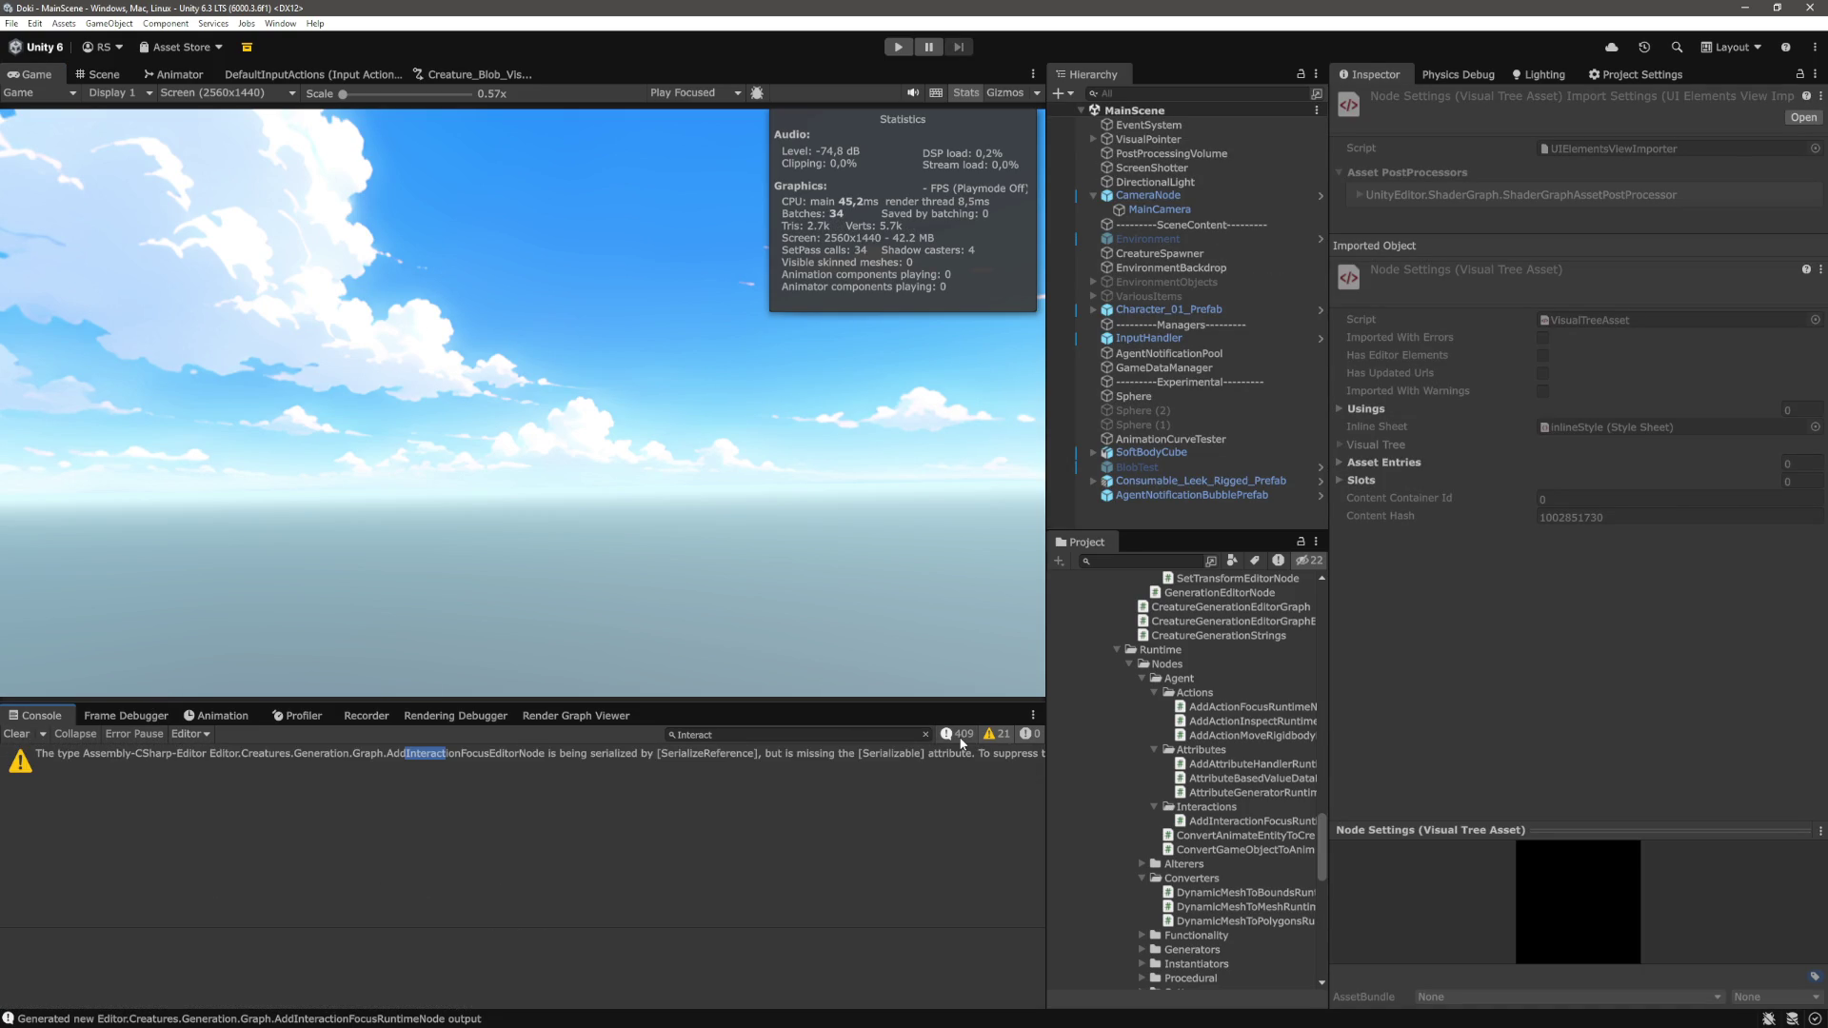
click(722, 760)
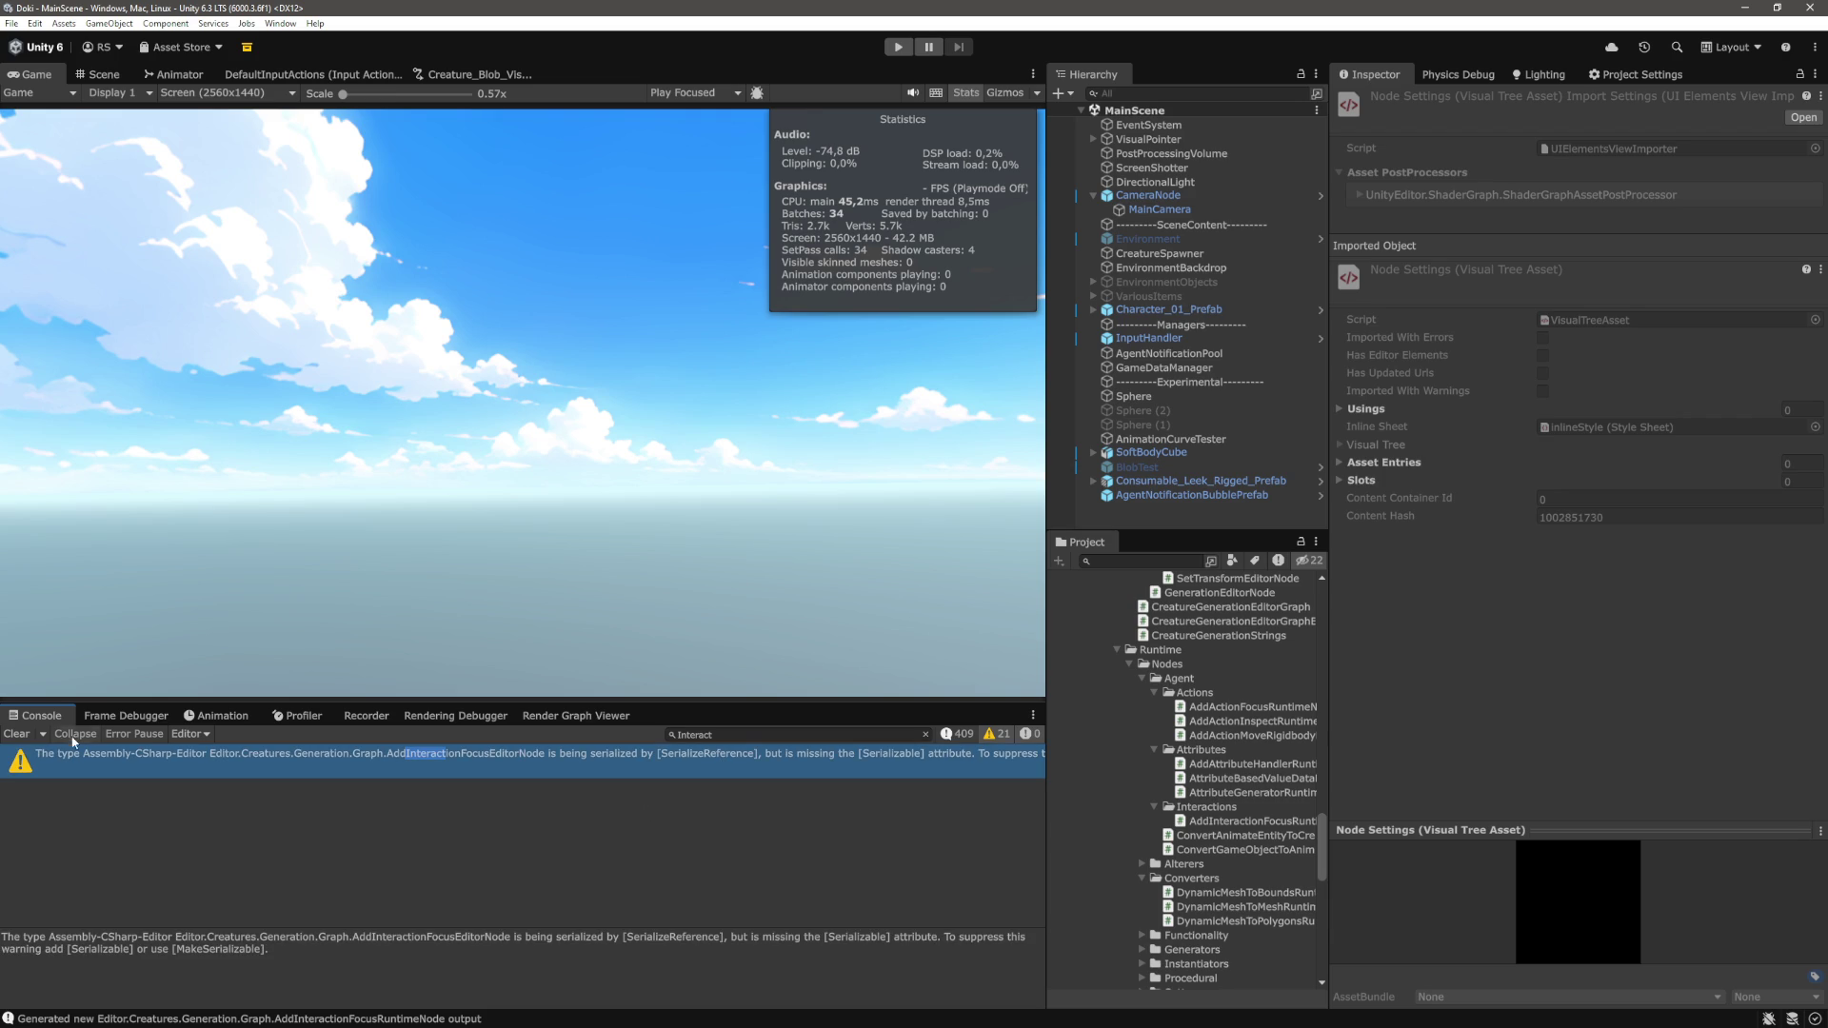
click(17, 734)
click(481, 75)
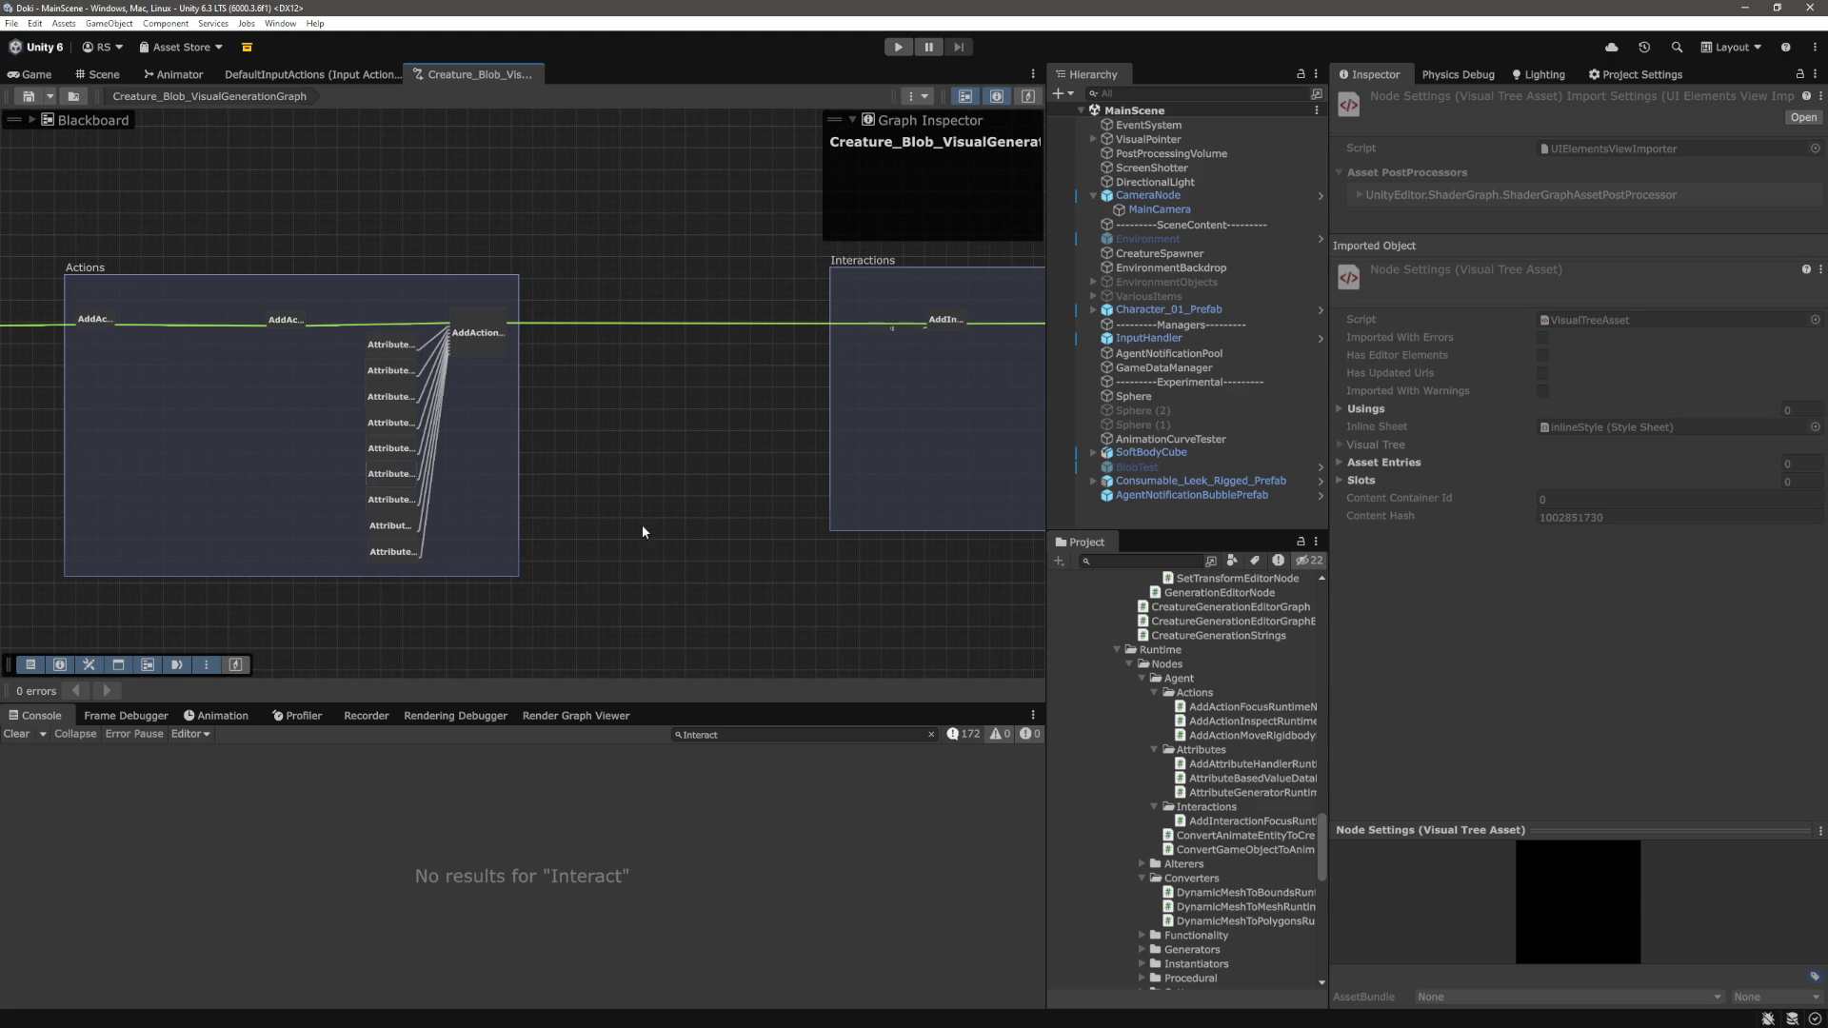
Remove the 'Interact' console filter, run and stop a brief play test, then return to the graph
click(35, 74)
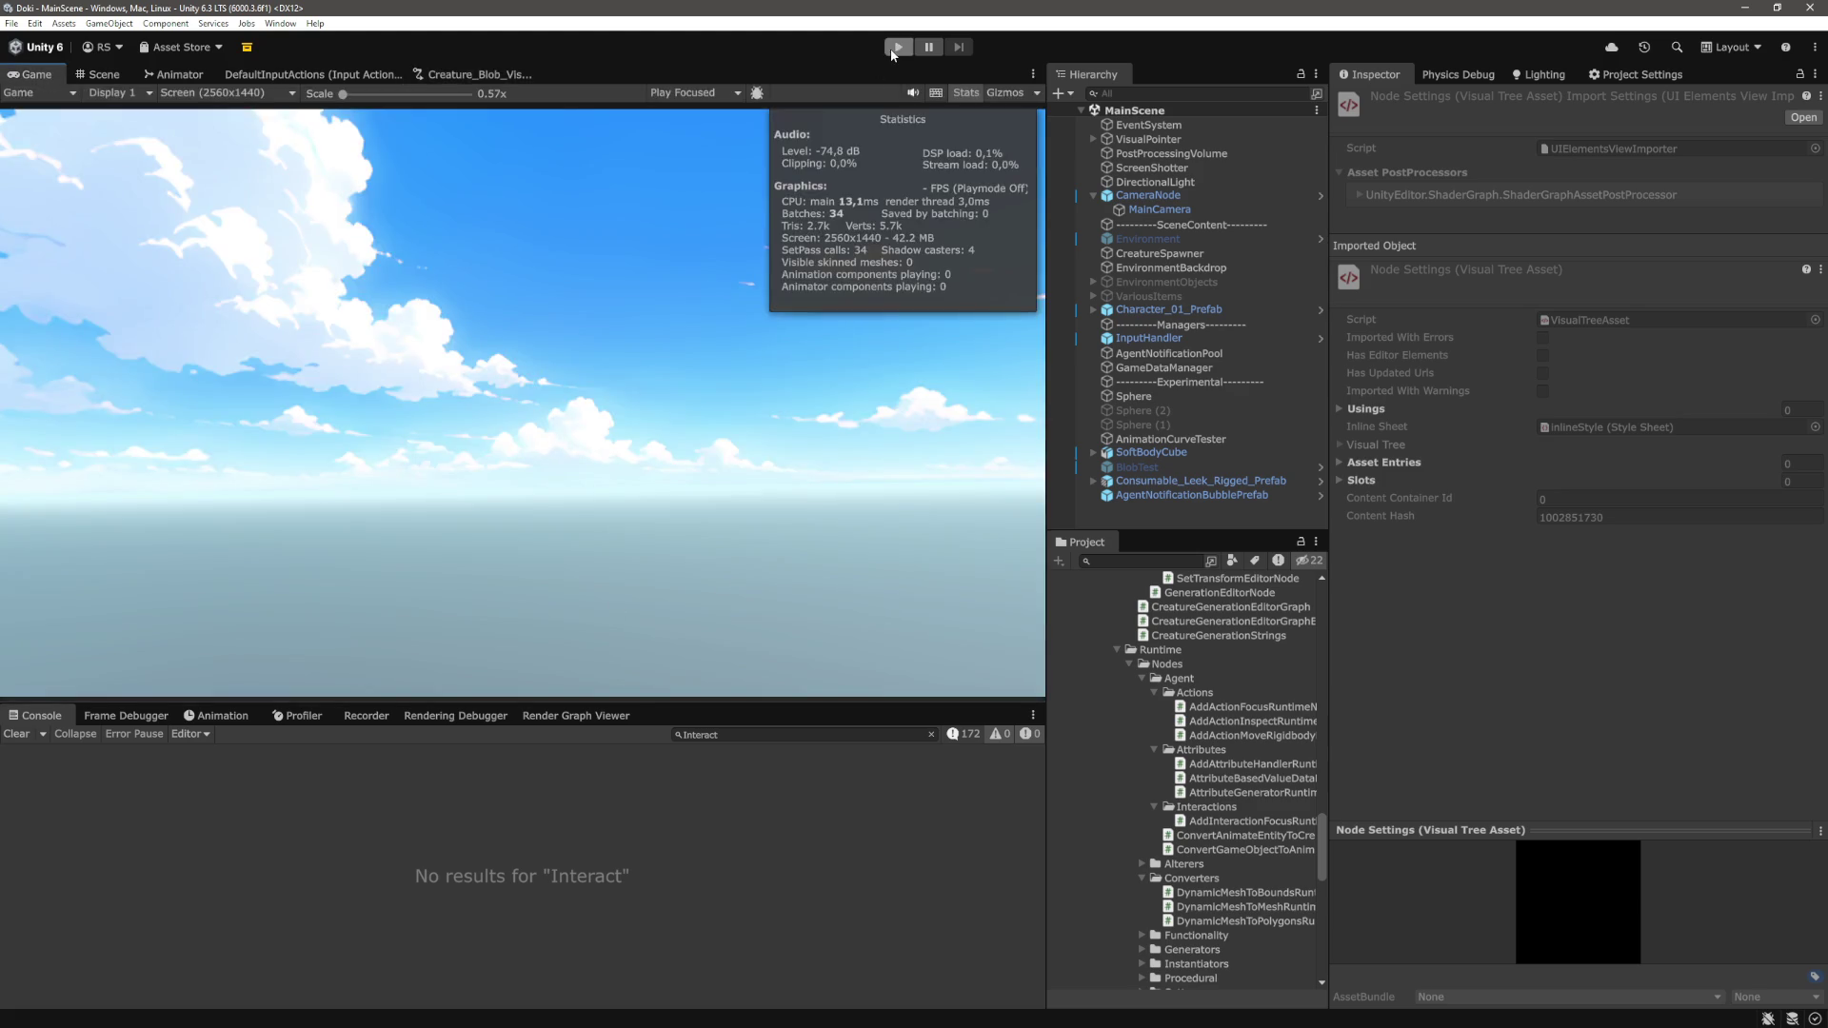
click(931, 734)
click(898, 47)
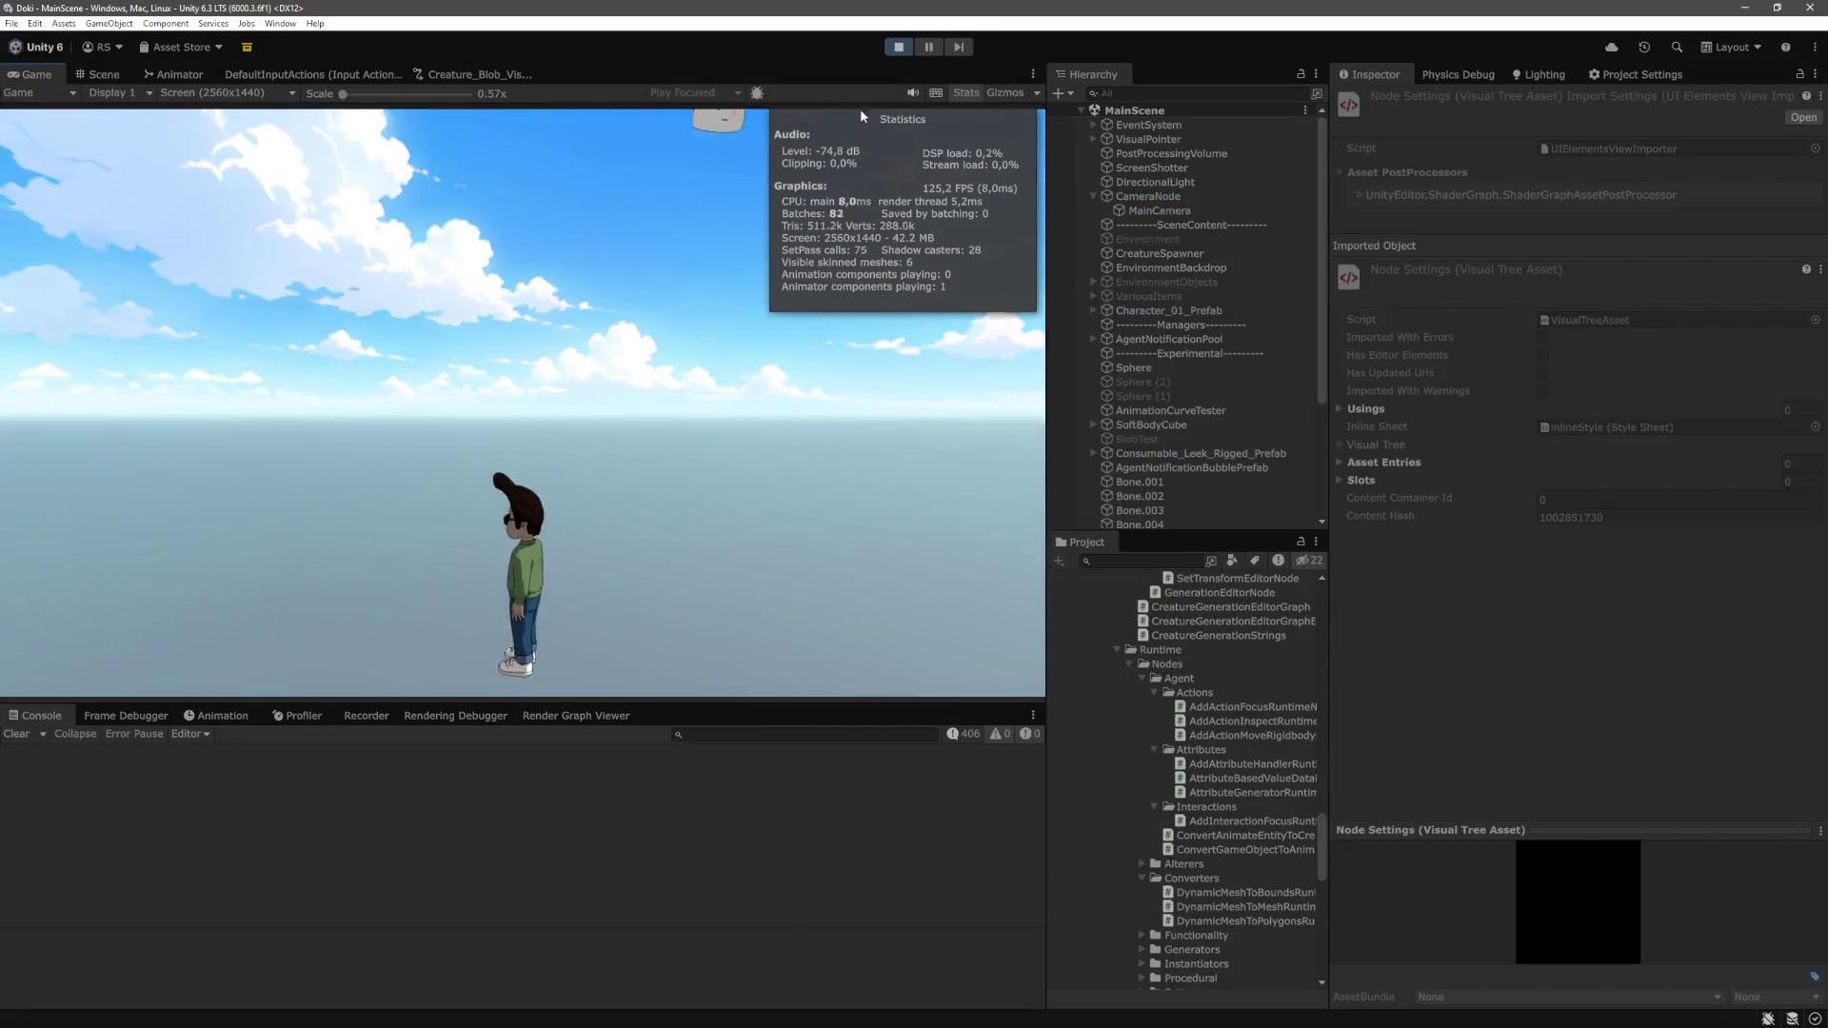
click(898, 47)
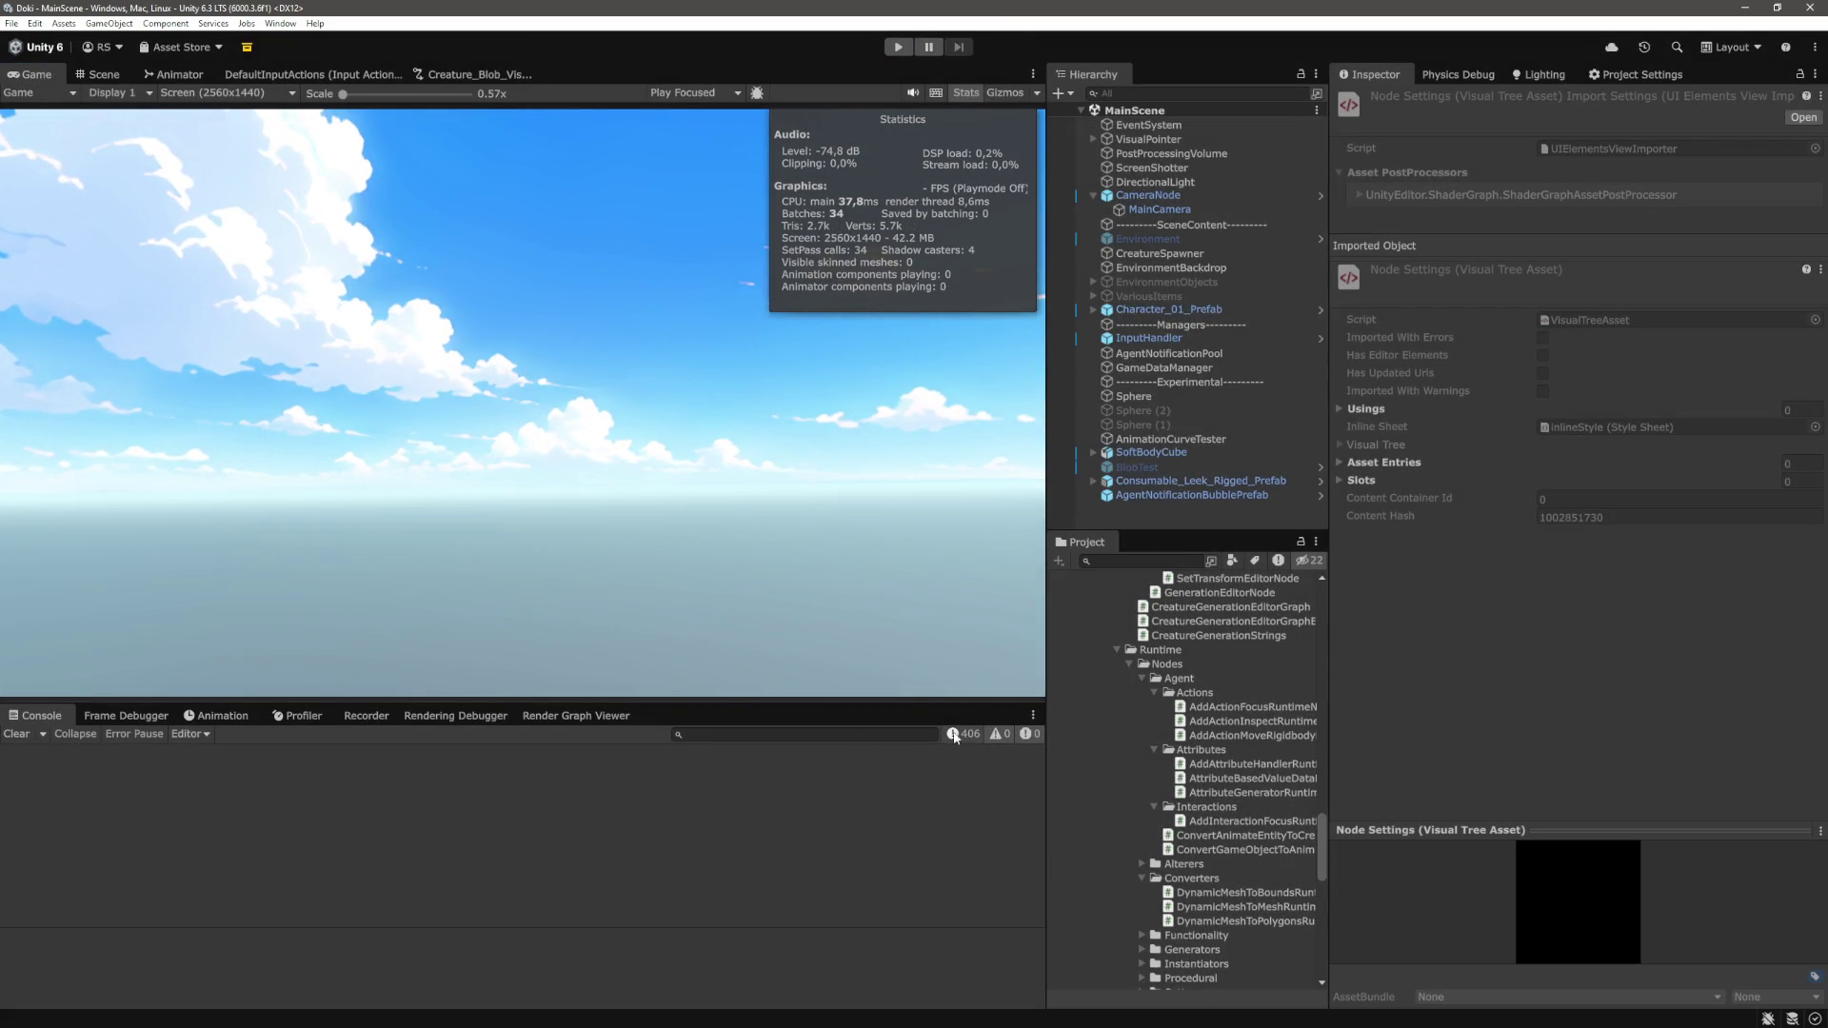
click(455, 76)
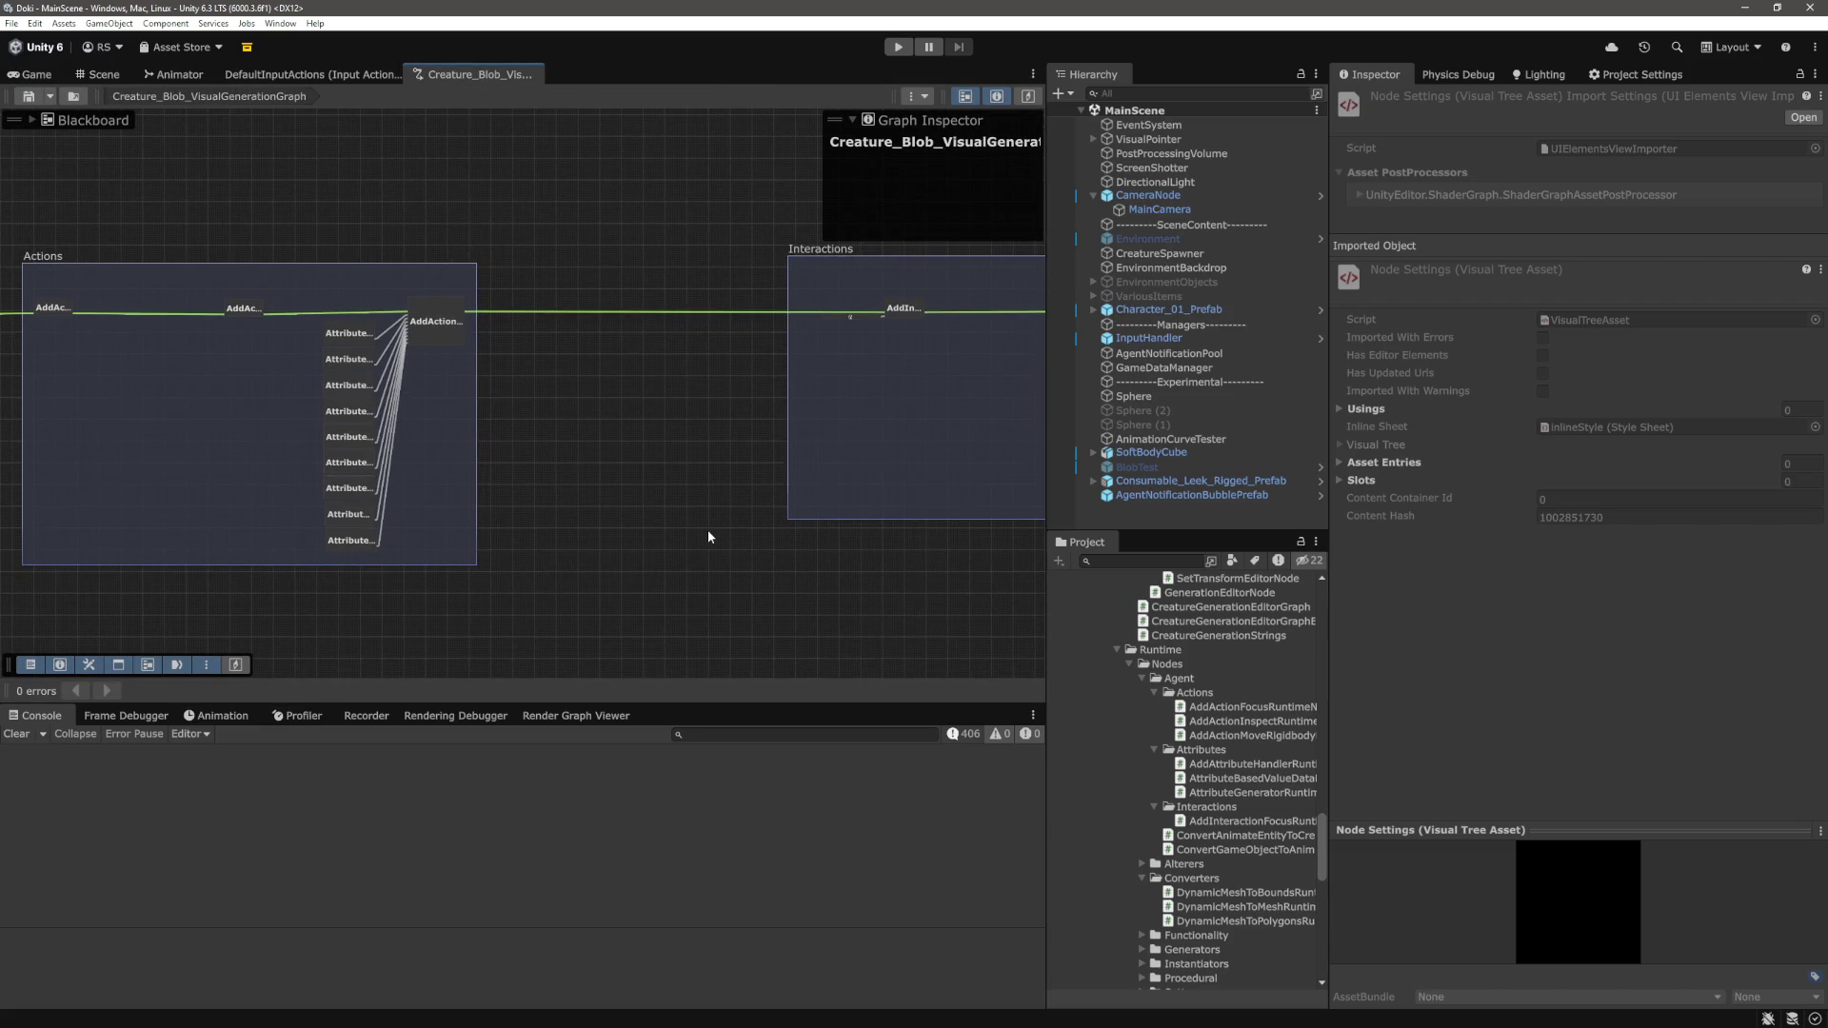
scroll(737, 555, down, 3)
scroll(809, 542, up, 3)
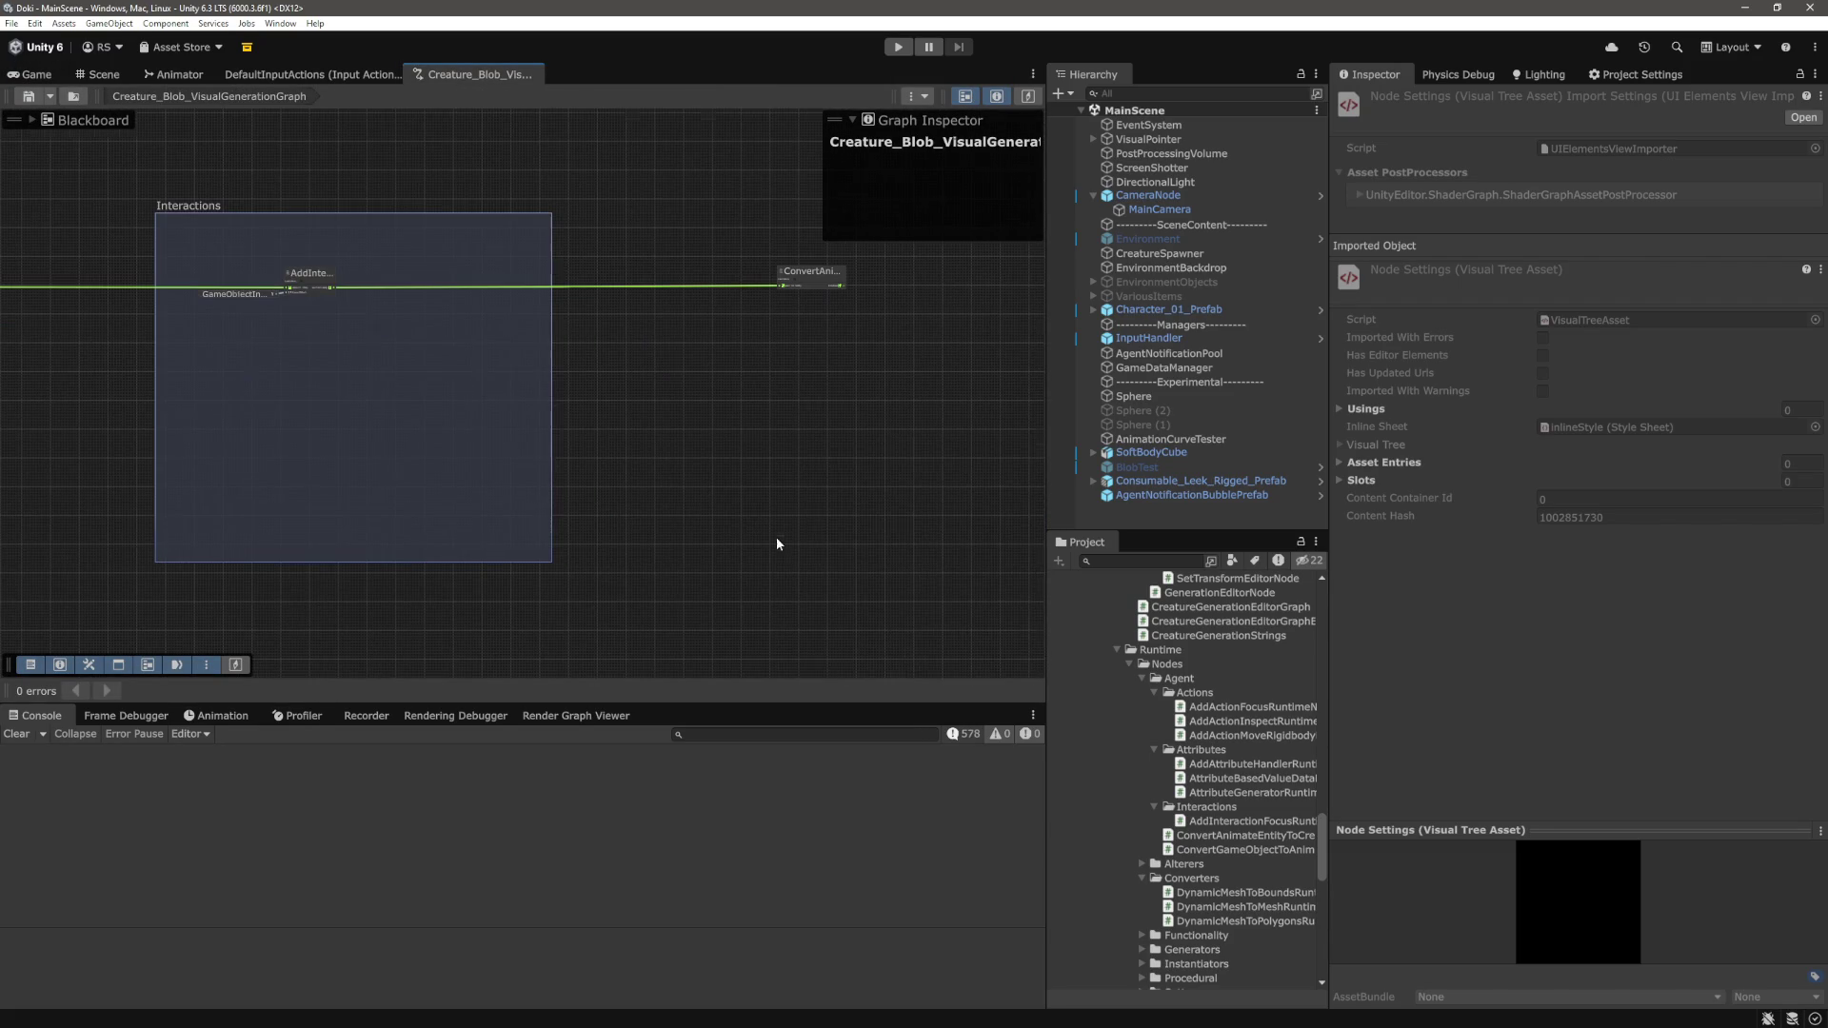
right_click(824, 447)
click(864, 457)
double_click(914, 567)
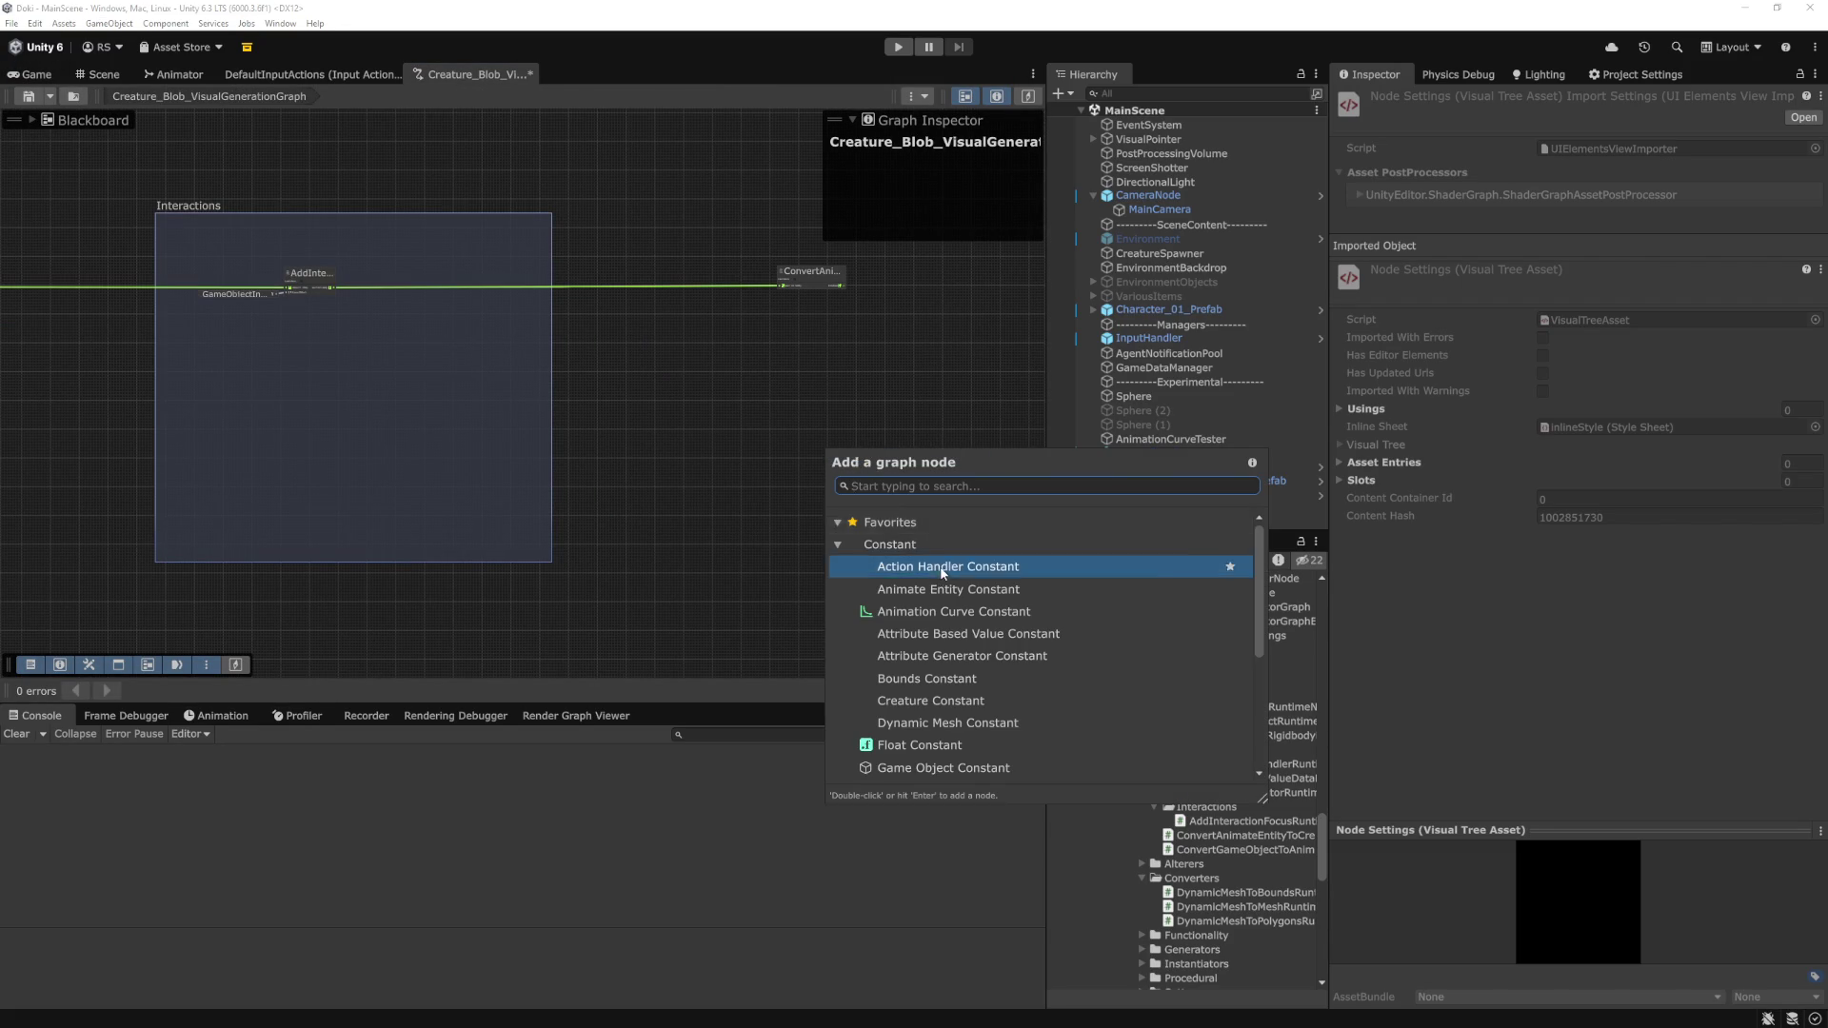
right_click(780, 496)
click(779, 436)
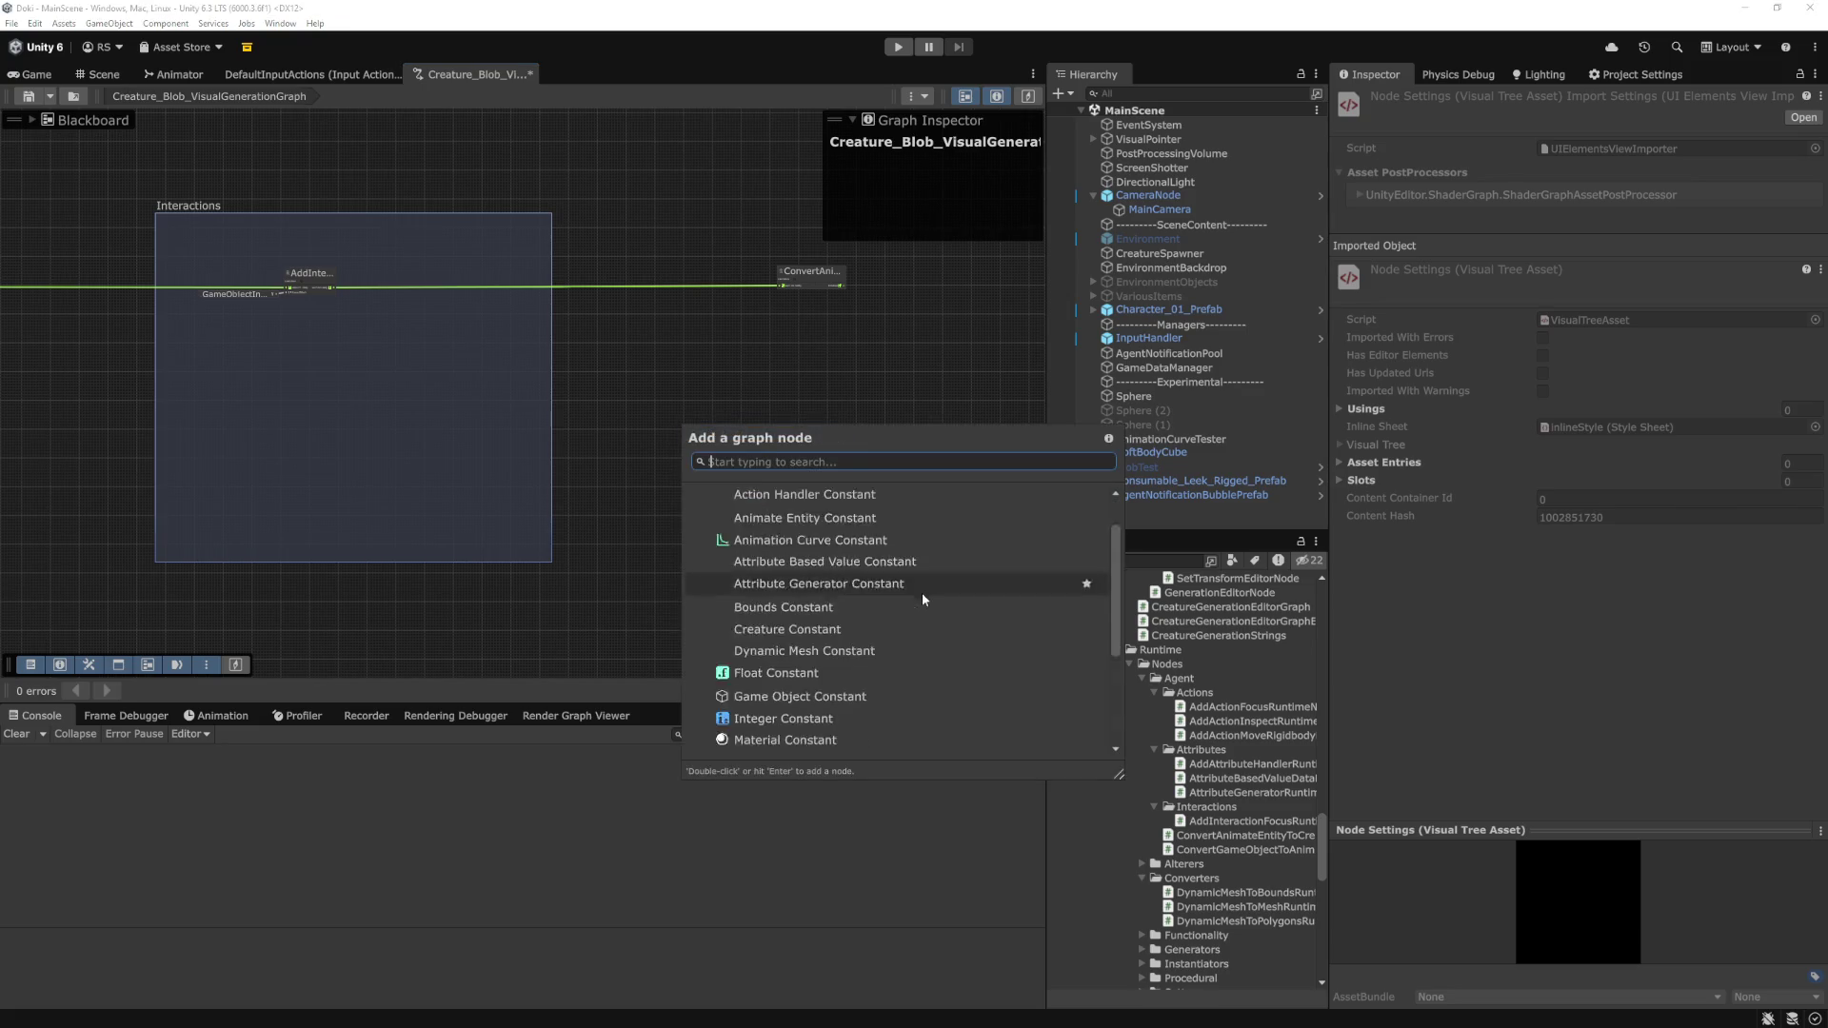
scroll(885, 590, down, 3)
scroll(809, 575, up, 4)
text(add)
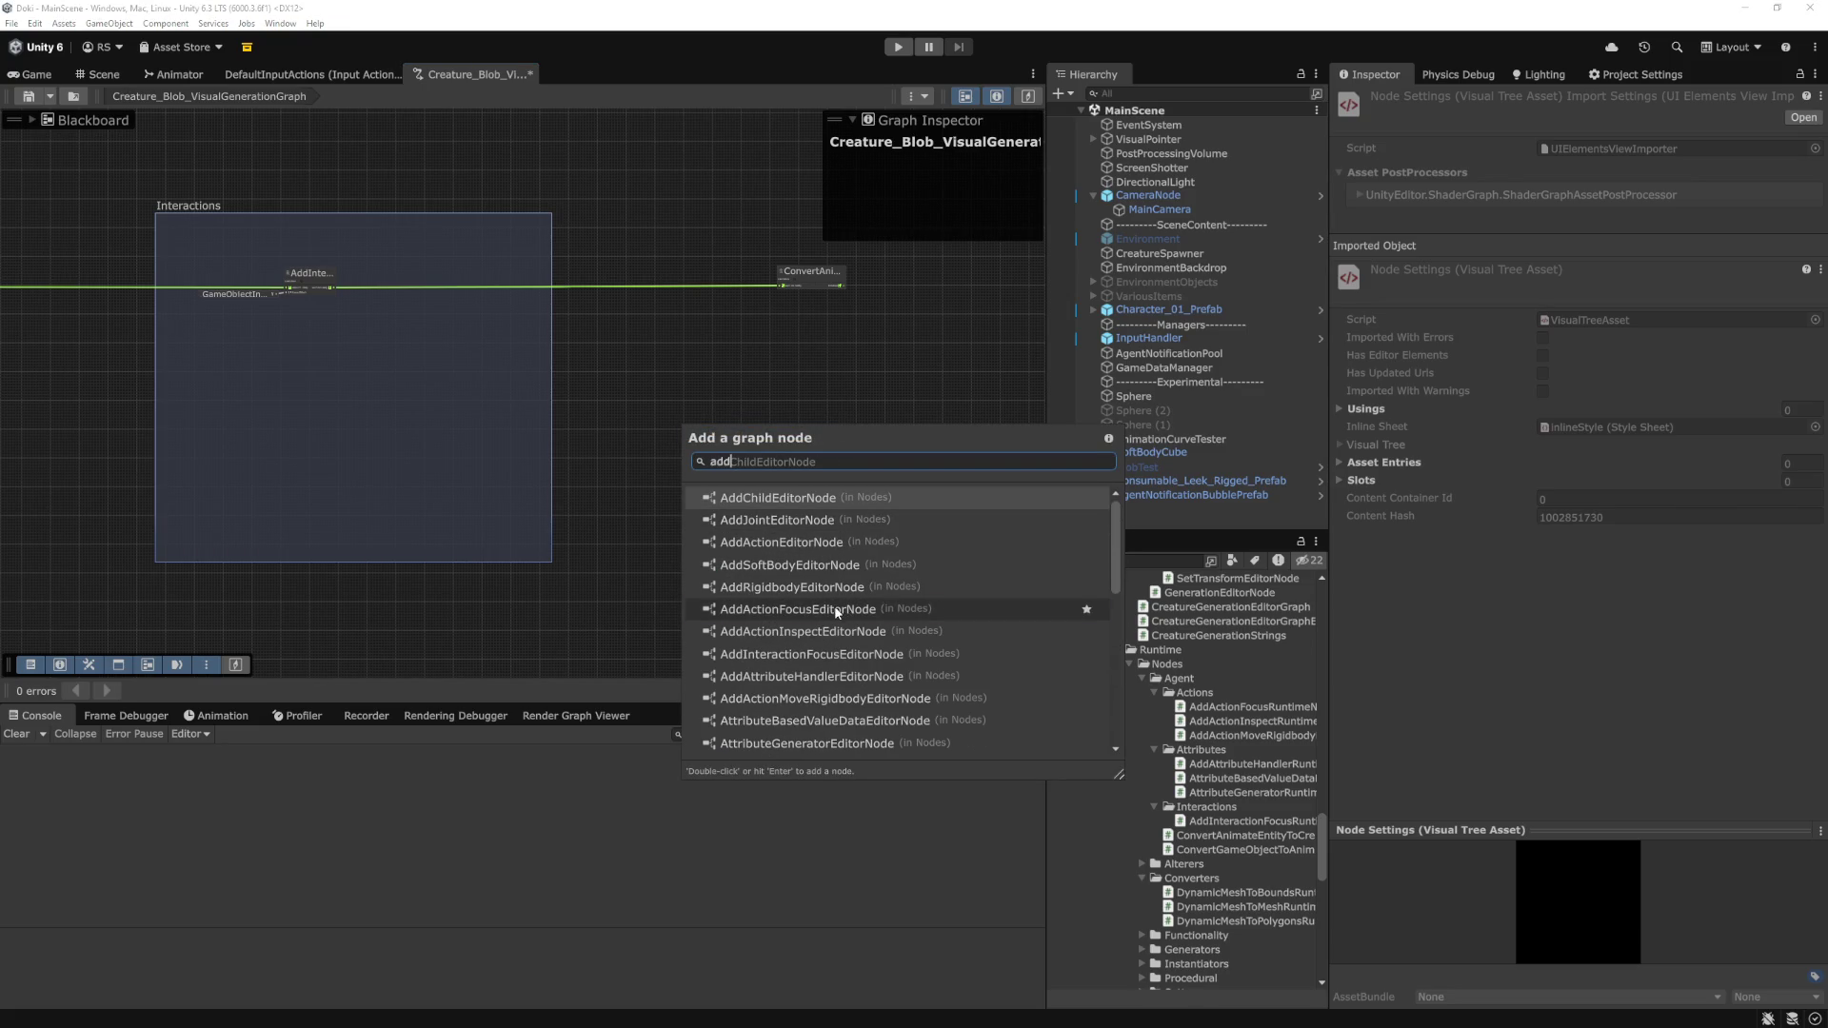
double_click(838, 609)
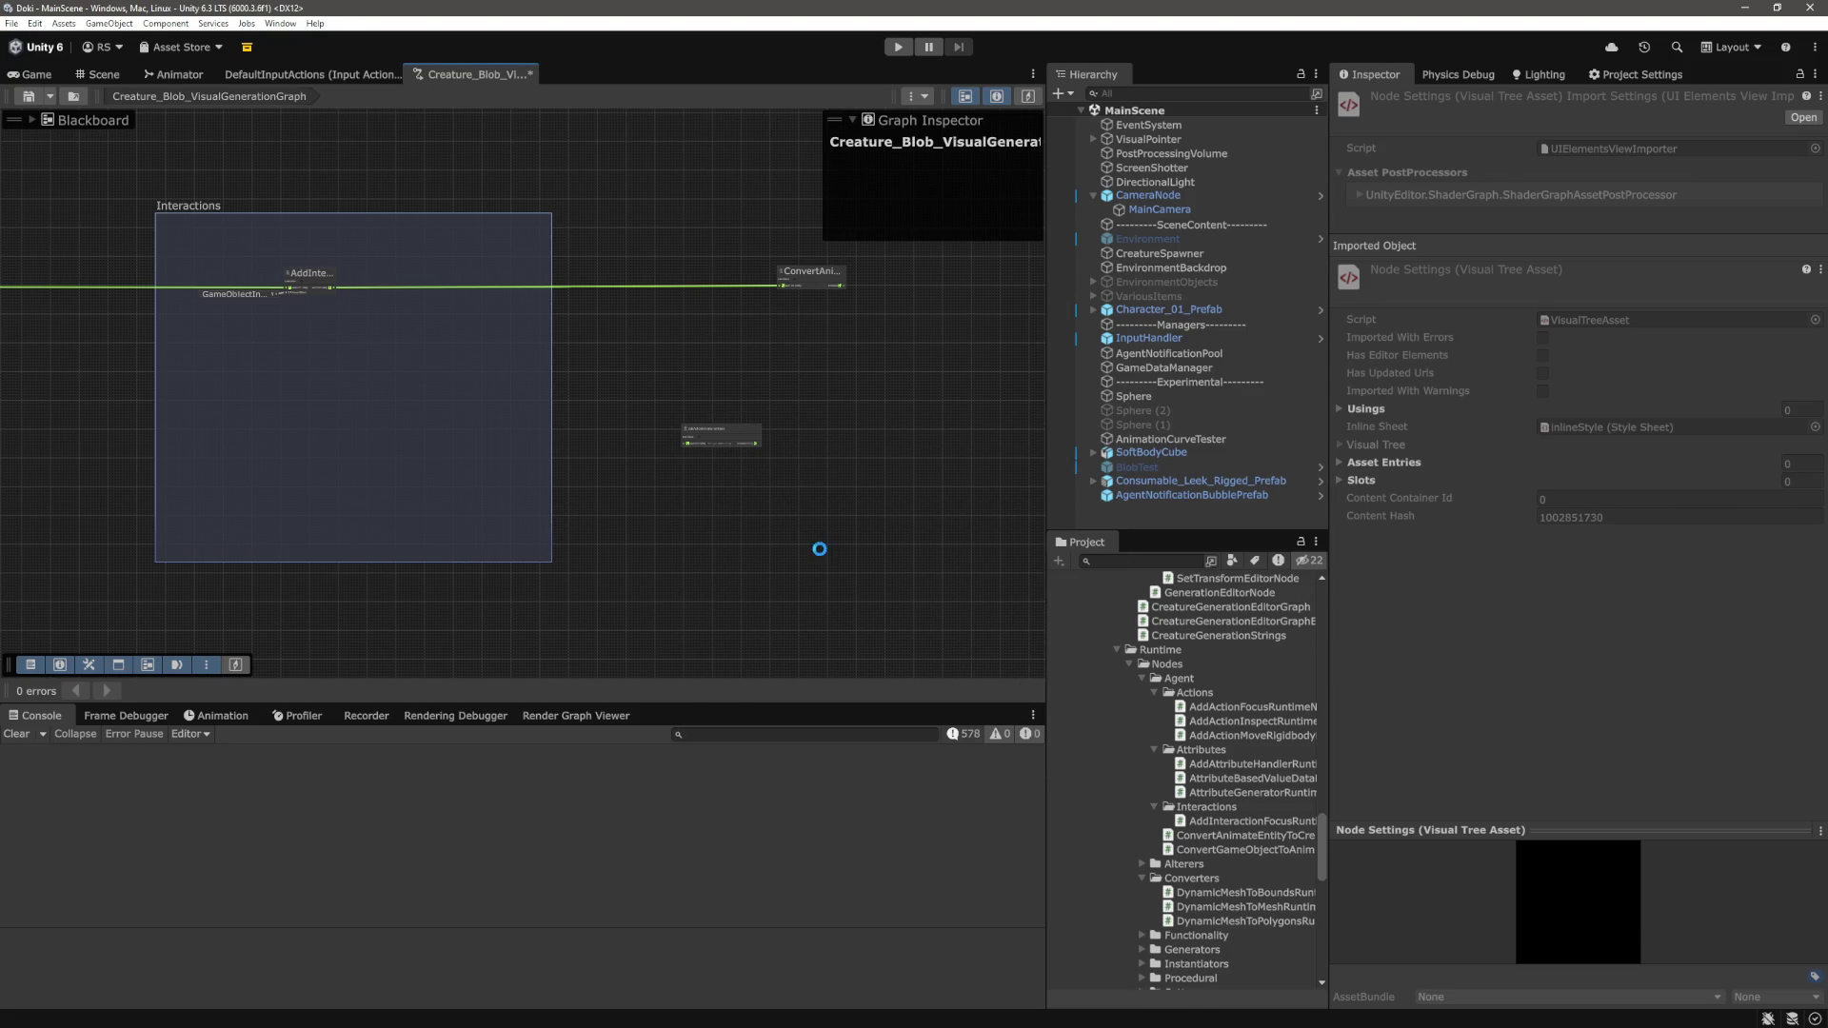
scroll(802, 545, up, 2)
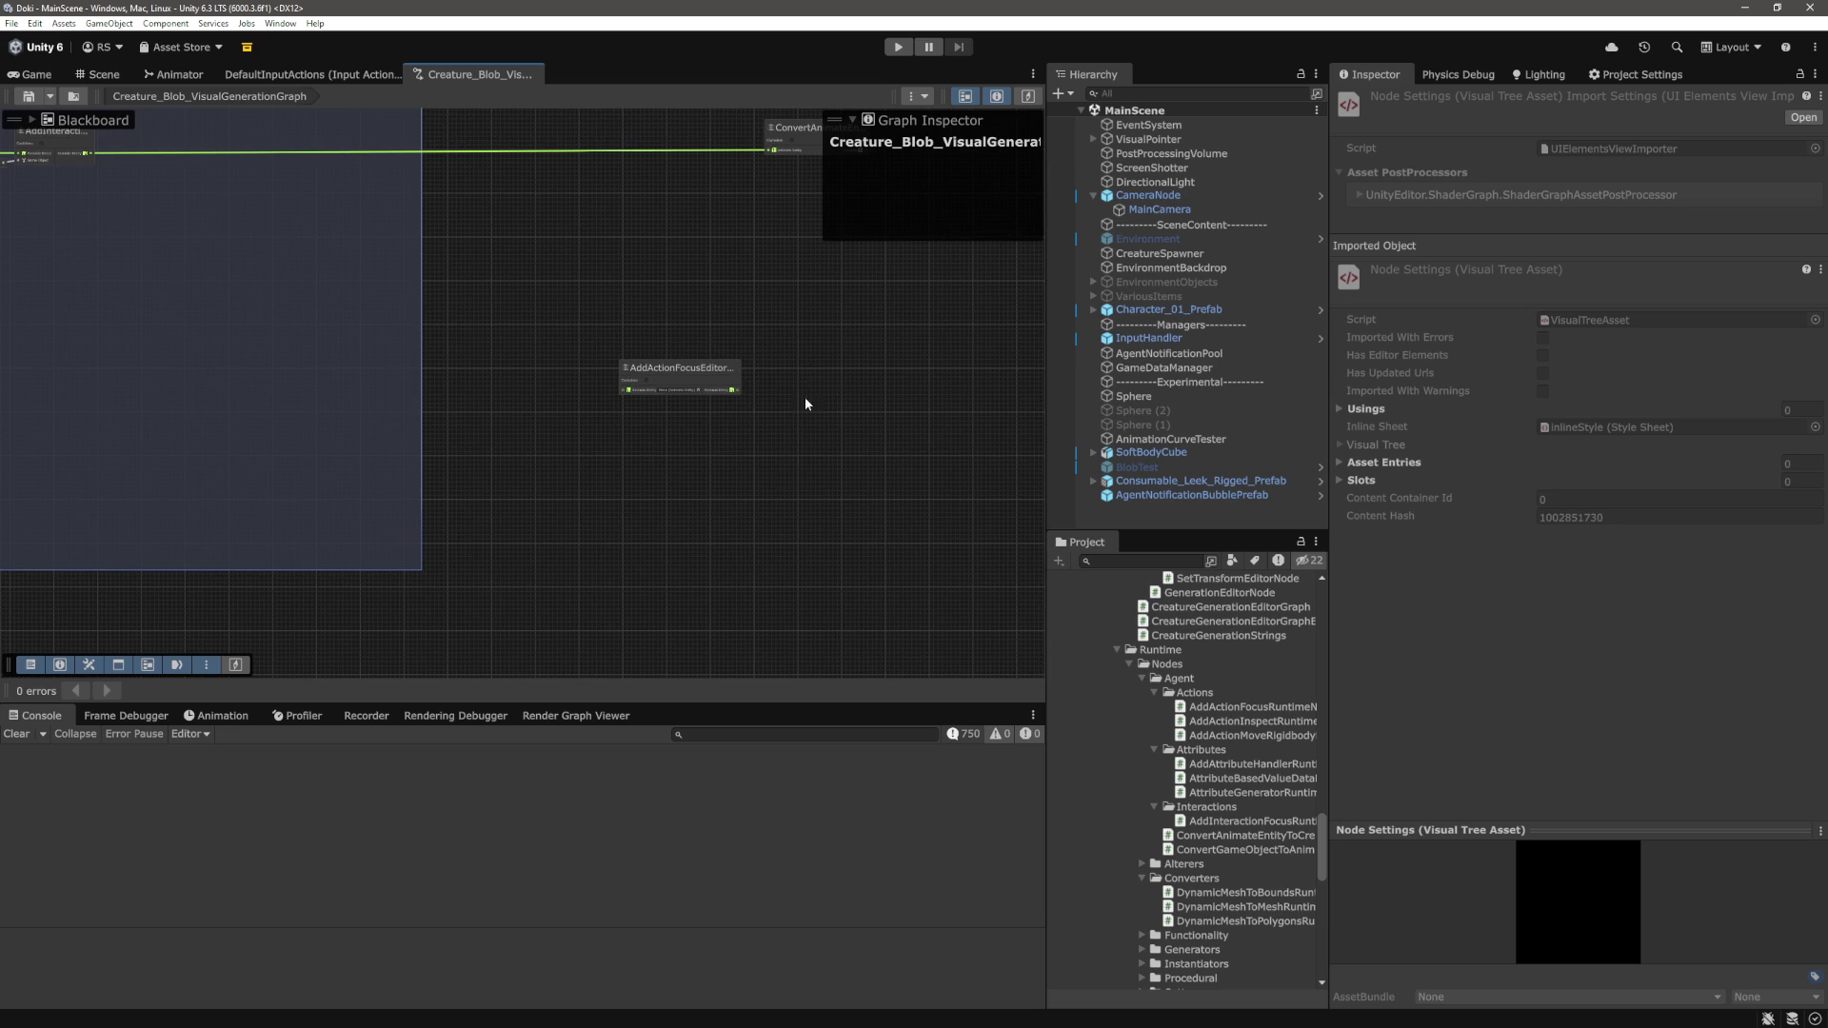
click(680, 372)
key(Delete)
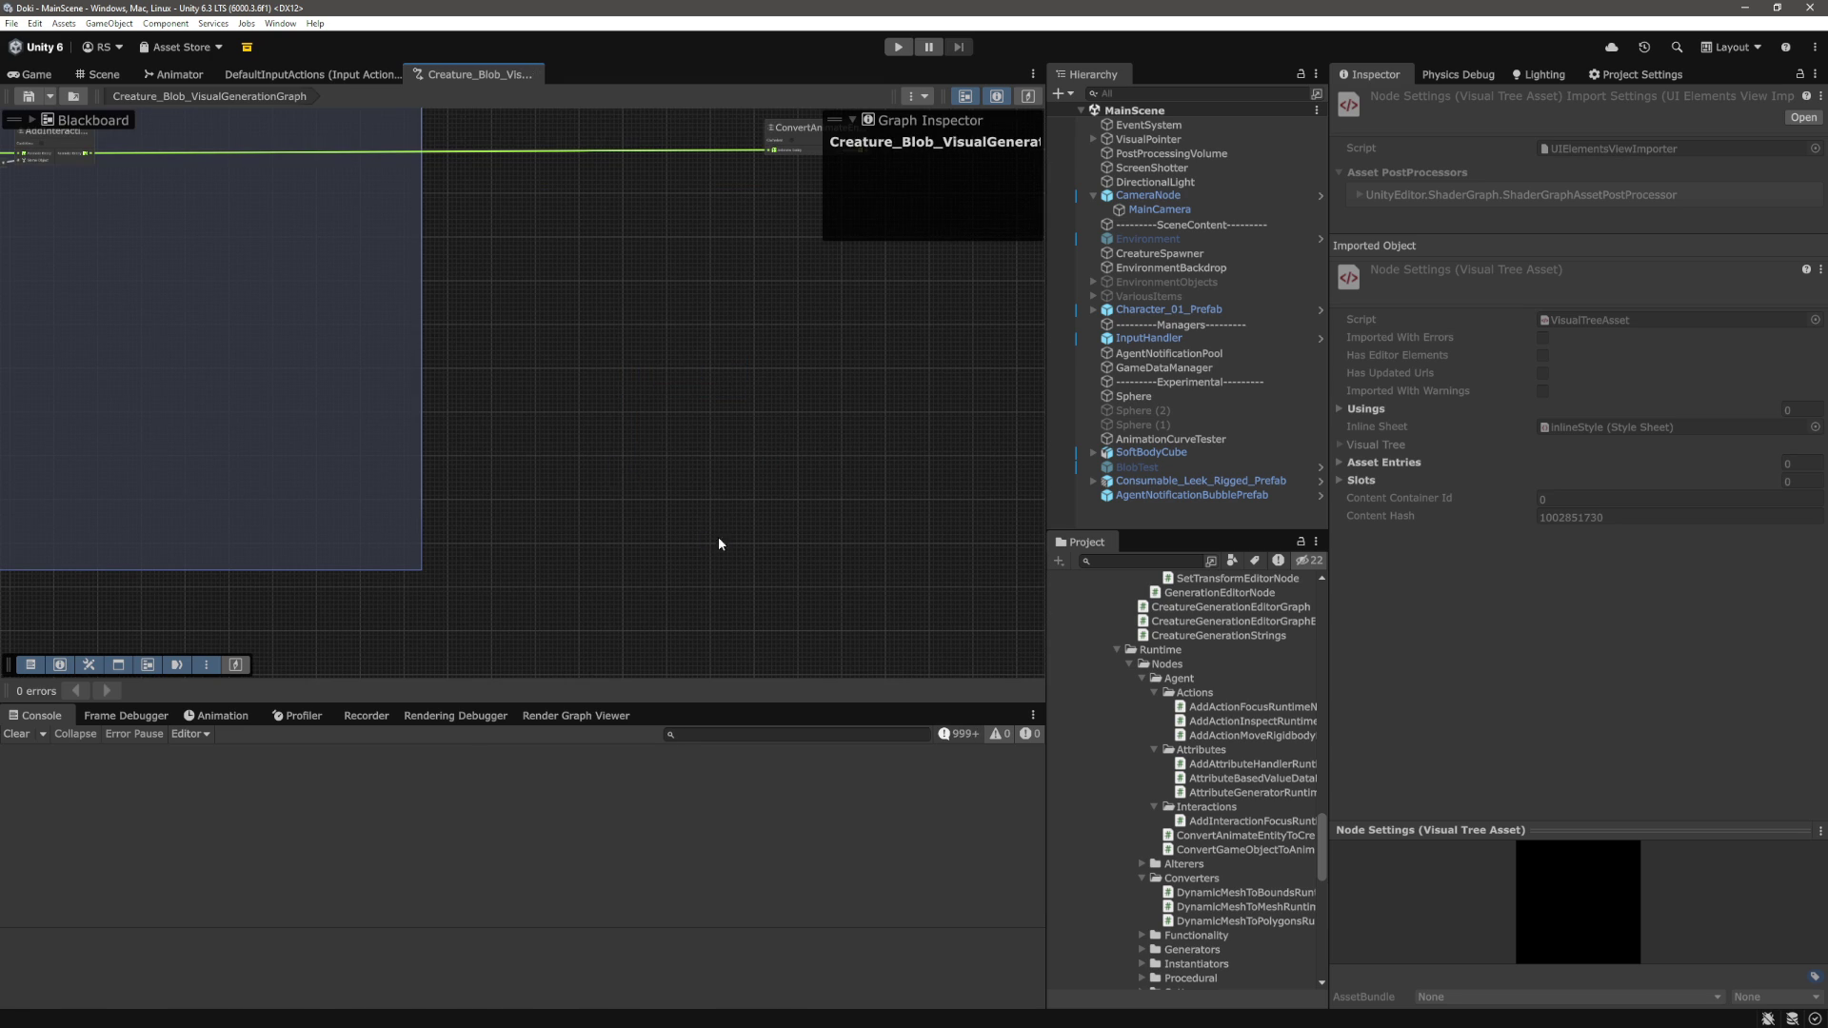
In Visual Studio Code, tidy the blank lines below GetInteractable
key(alt+Tab)
key(Return)
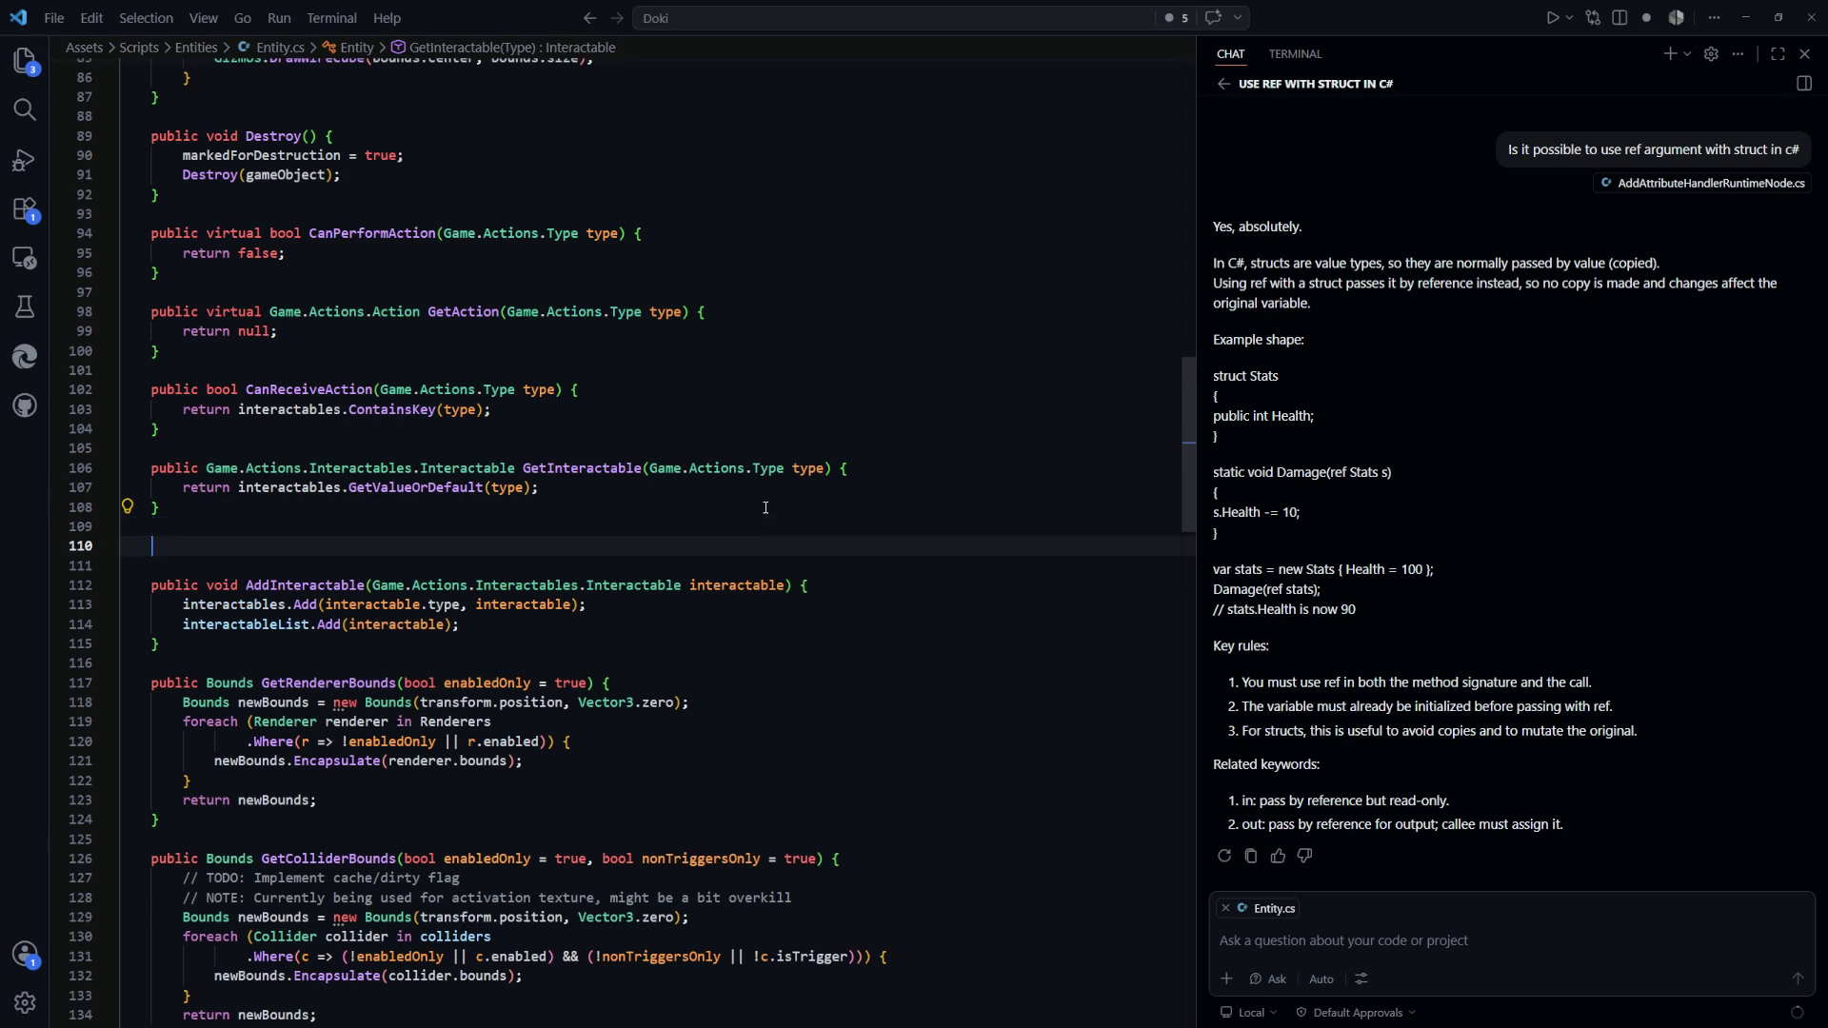
key(BackSpace)
key(BackSpace)
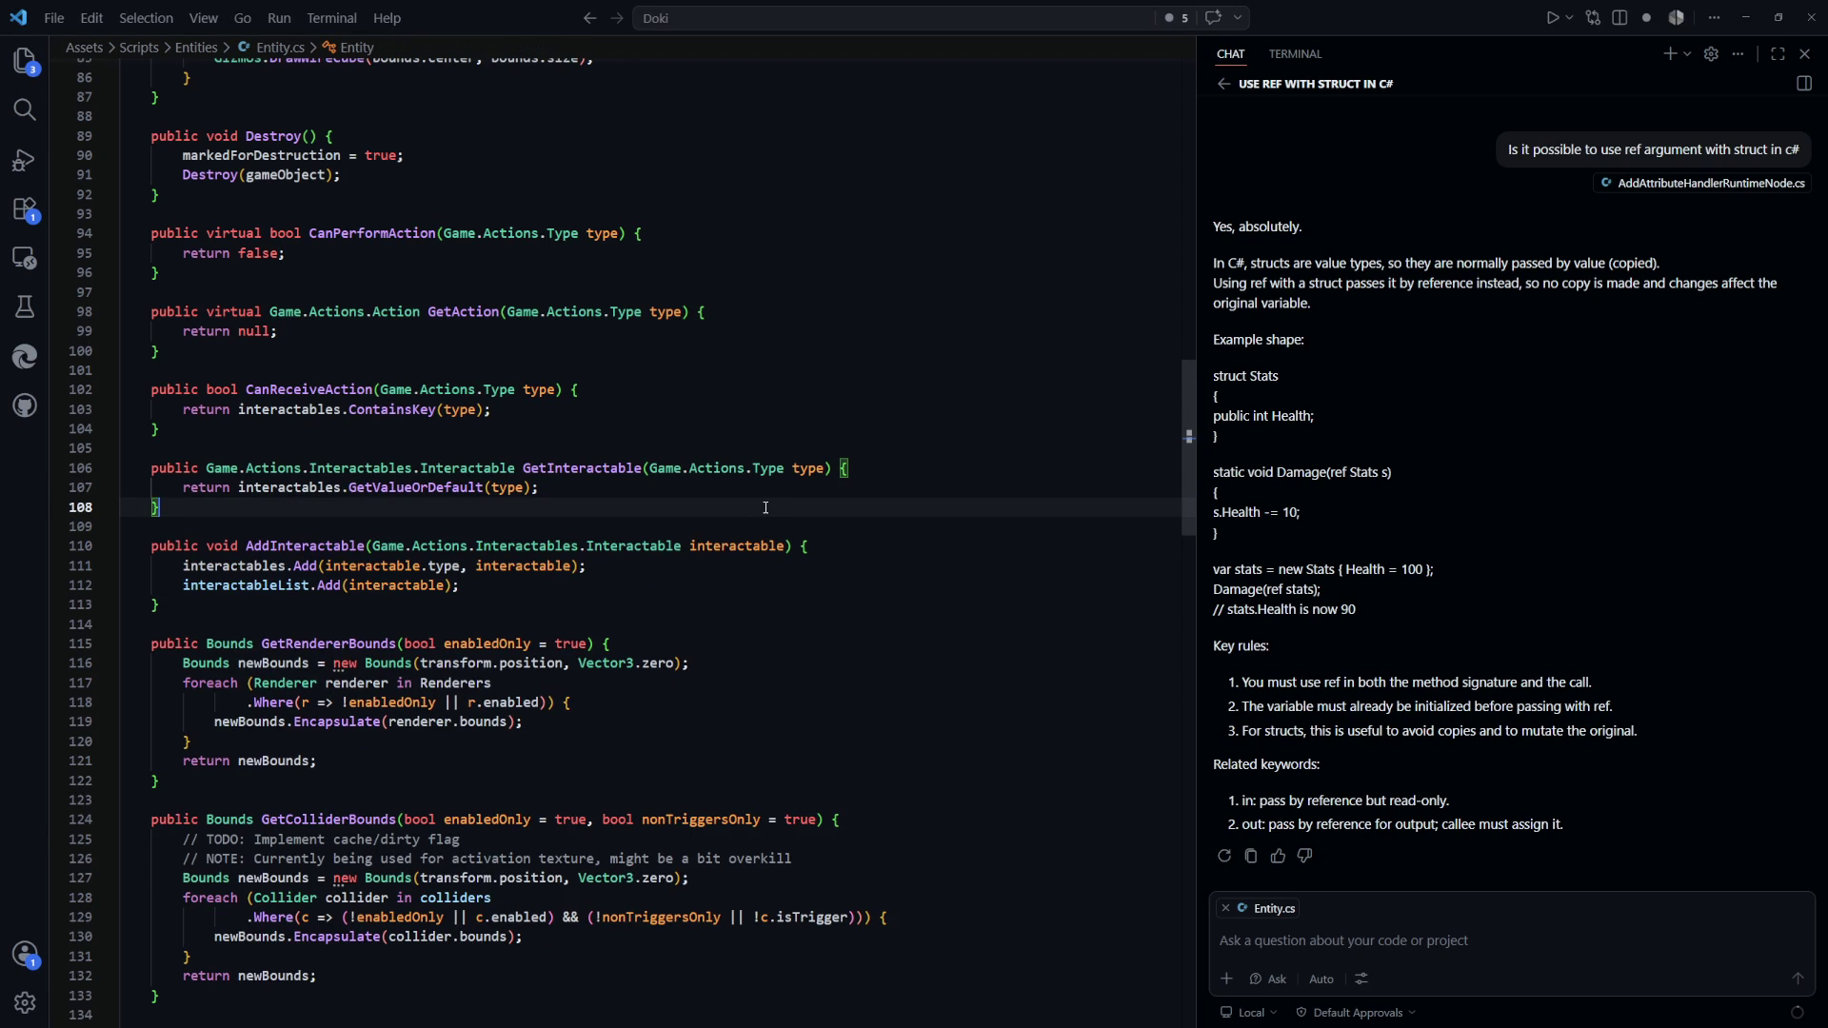
Via AddInteractable's references, open AddInteractionFocusRuntimeNode.cs and add 'float a' at the class end
key(shift+F12)
key(Down)
key(Down)
key(Return)
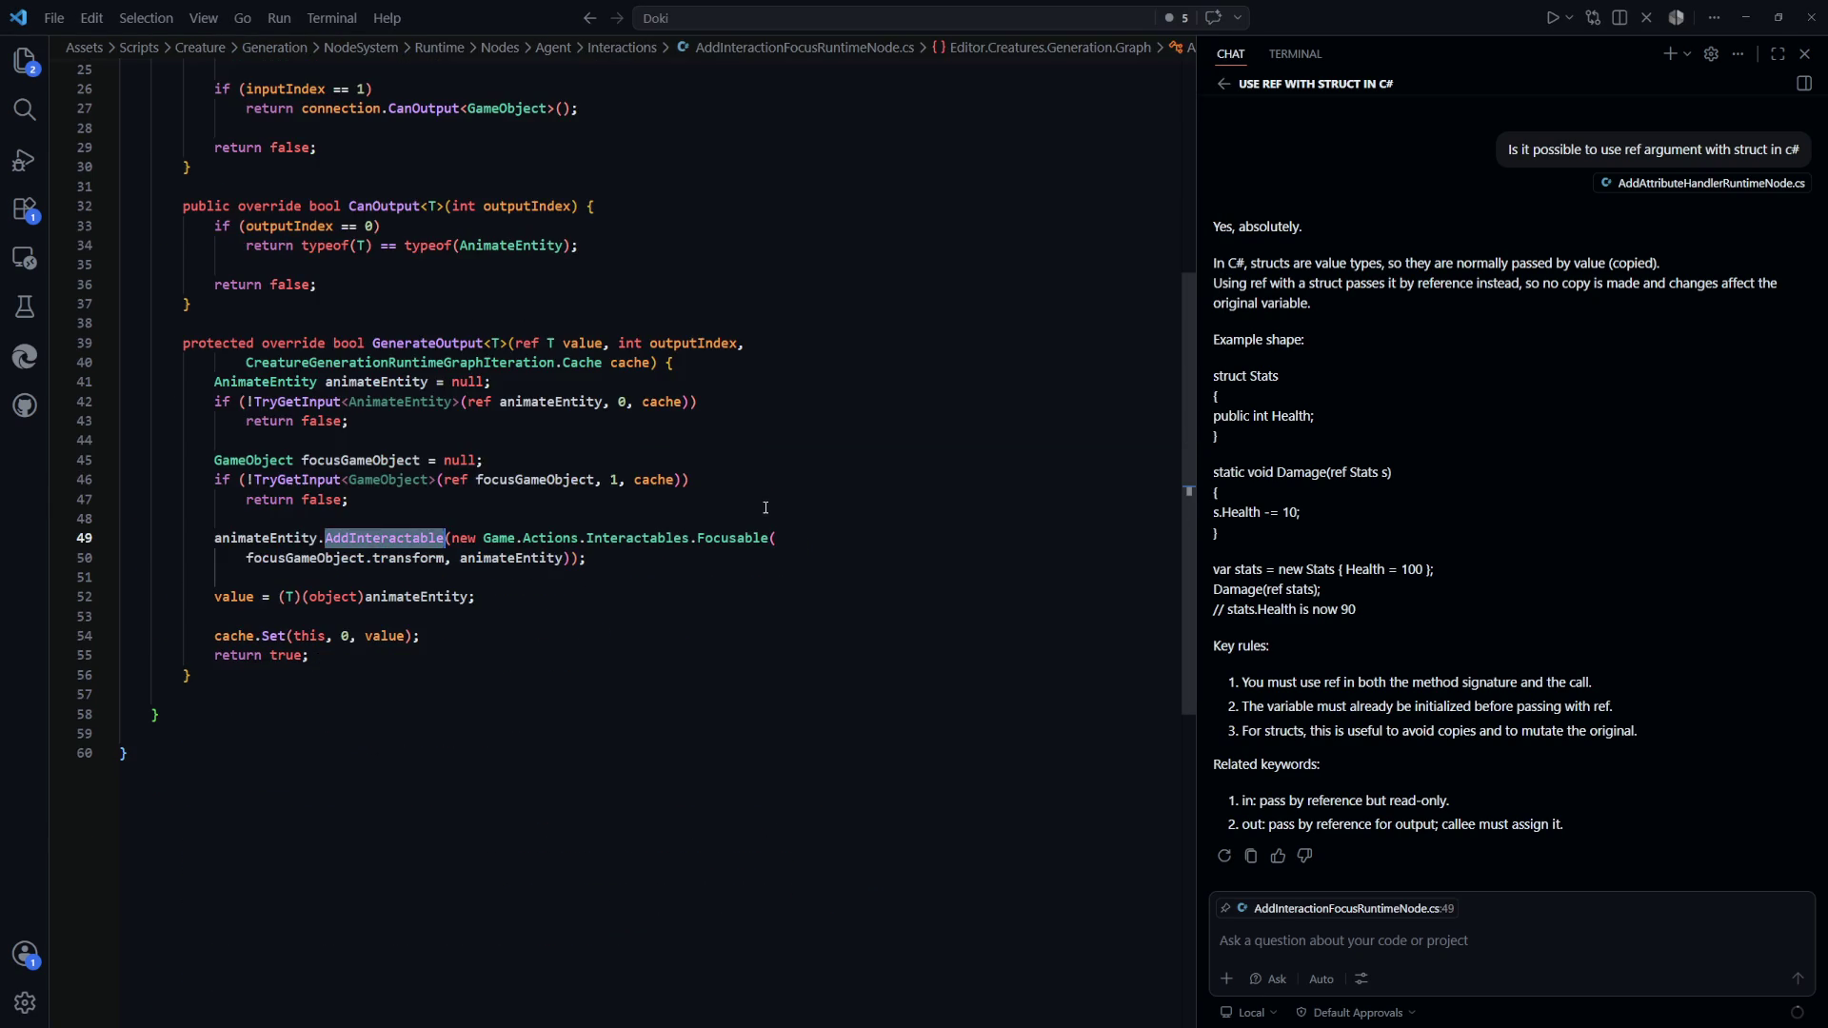
click(529, 662)
key(Down)
key(Return)
key(Return)
text(fl)
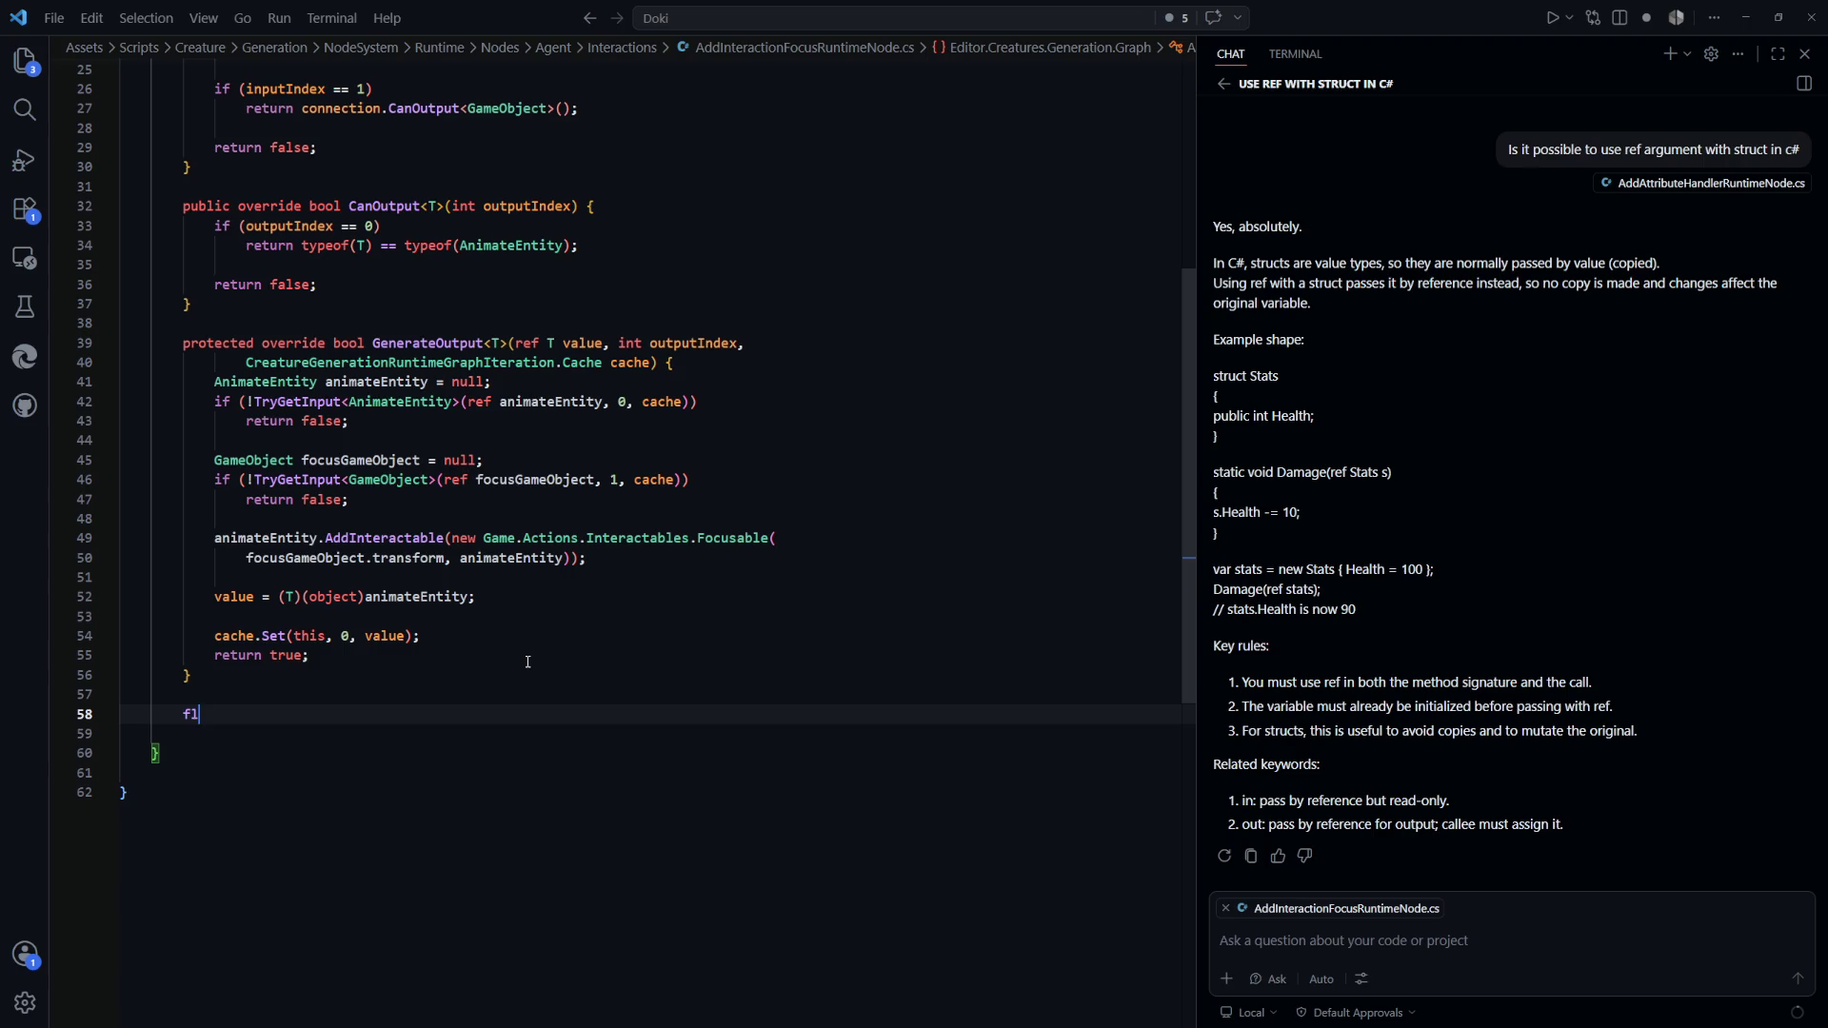
text(oat a;)
key(alt+Tab)
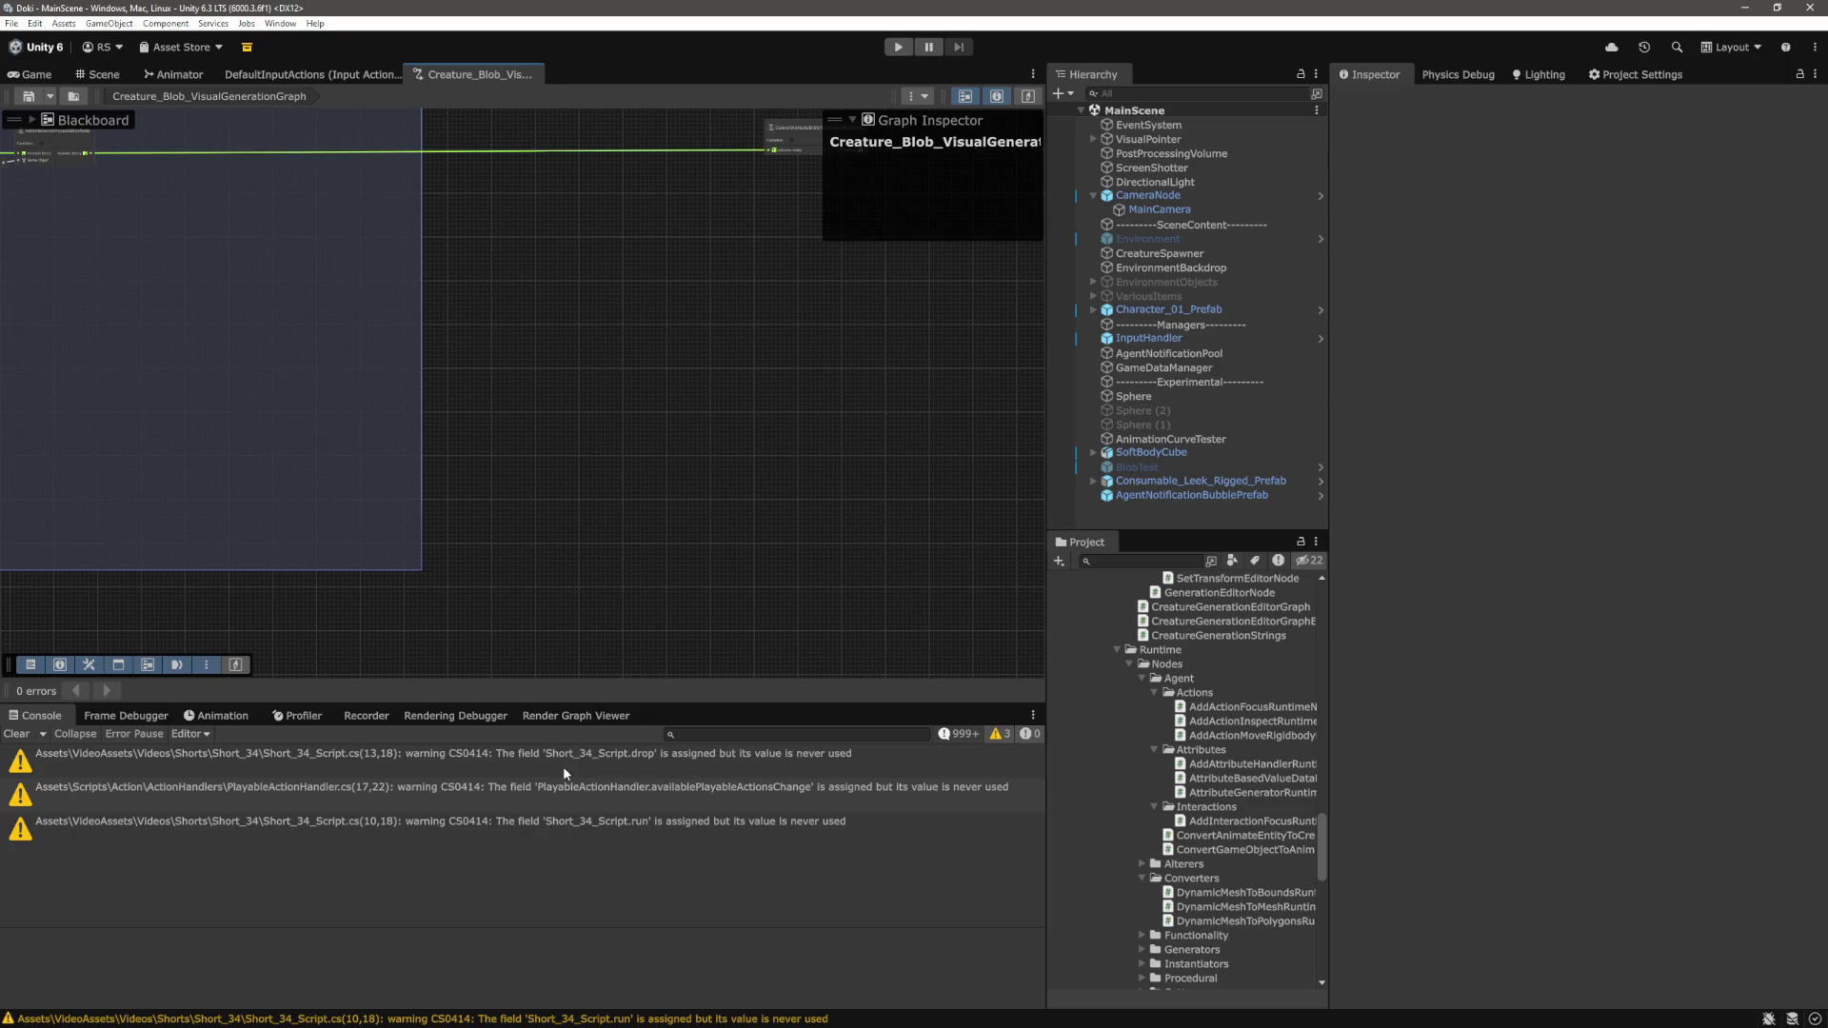
Clear the old console messages and read the full RandomEditorNode missing-[Serializable] warning
click(16, 733)
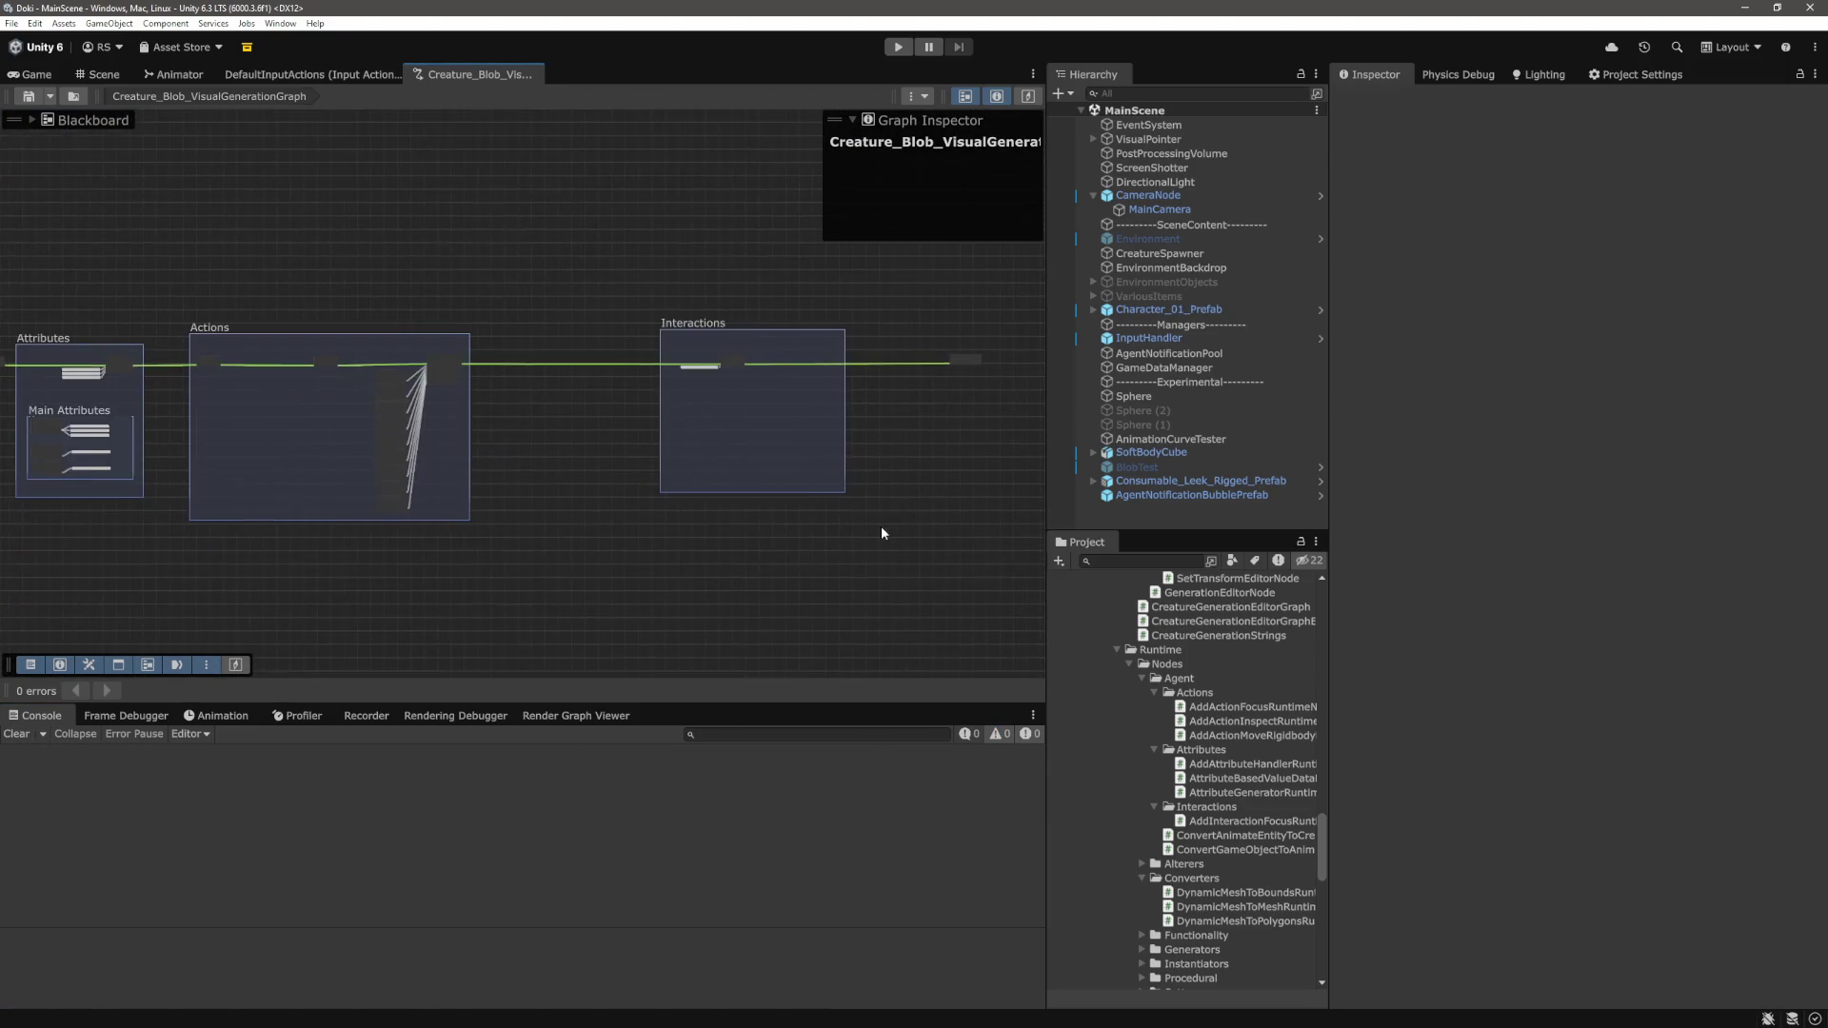
scroll(672, 877, up, 10)
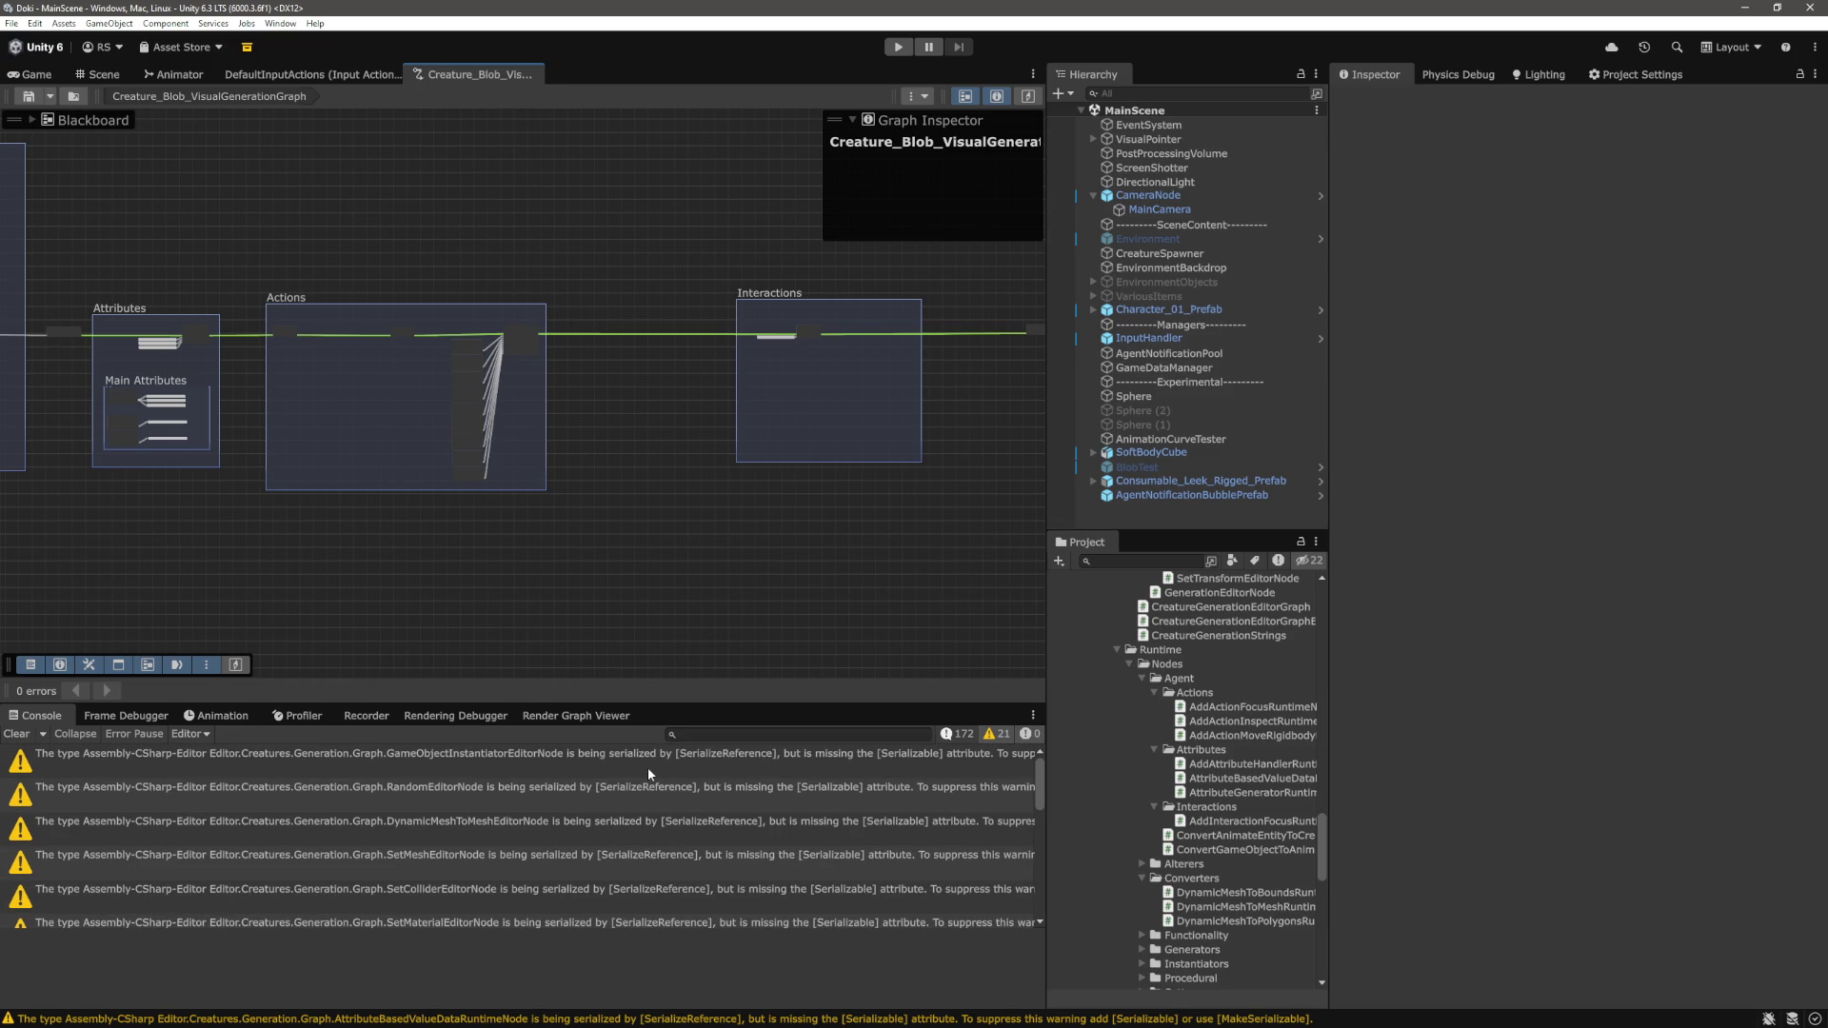
click(490, 783)
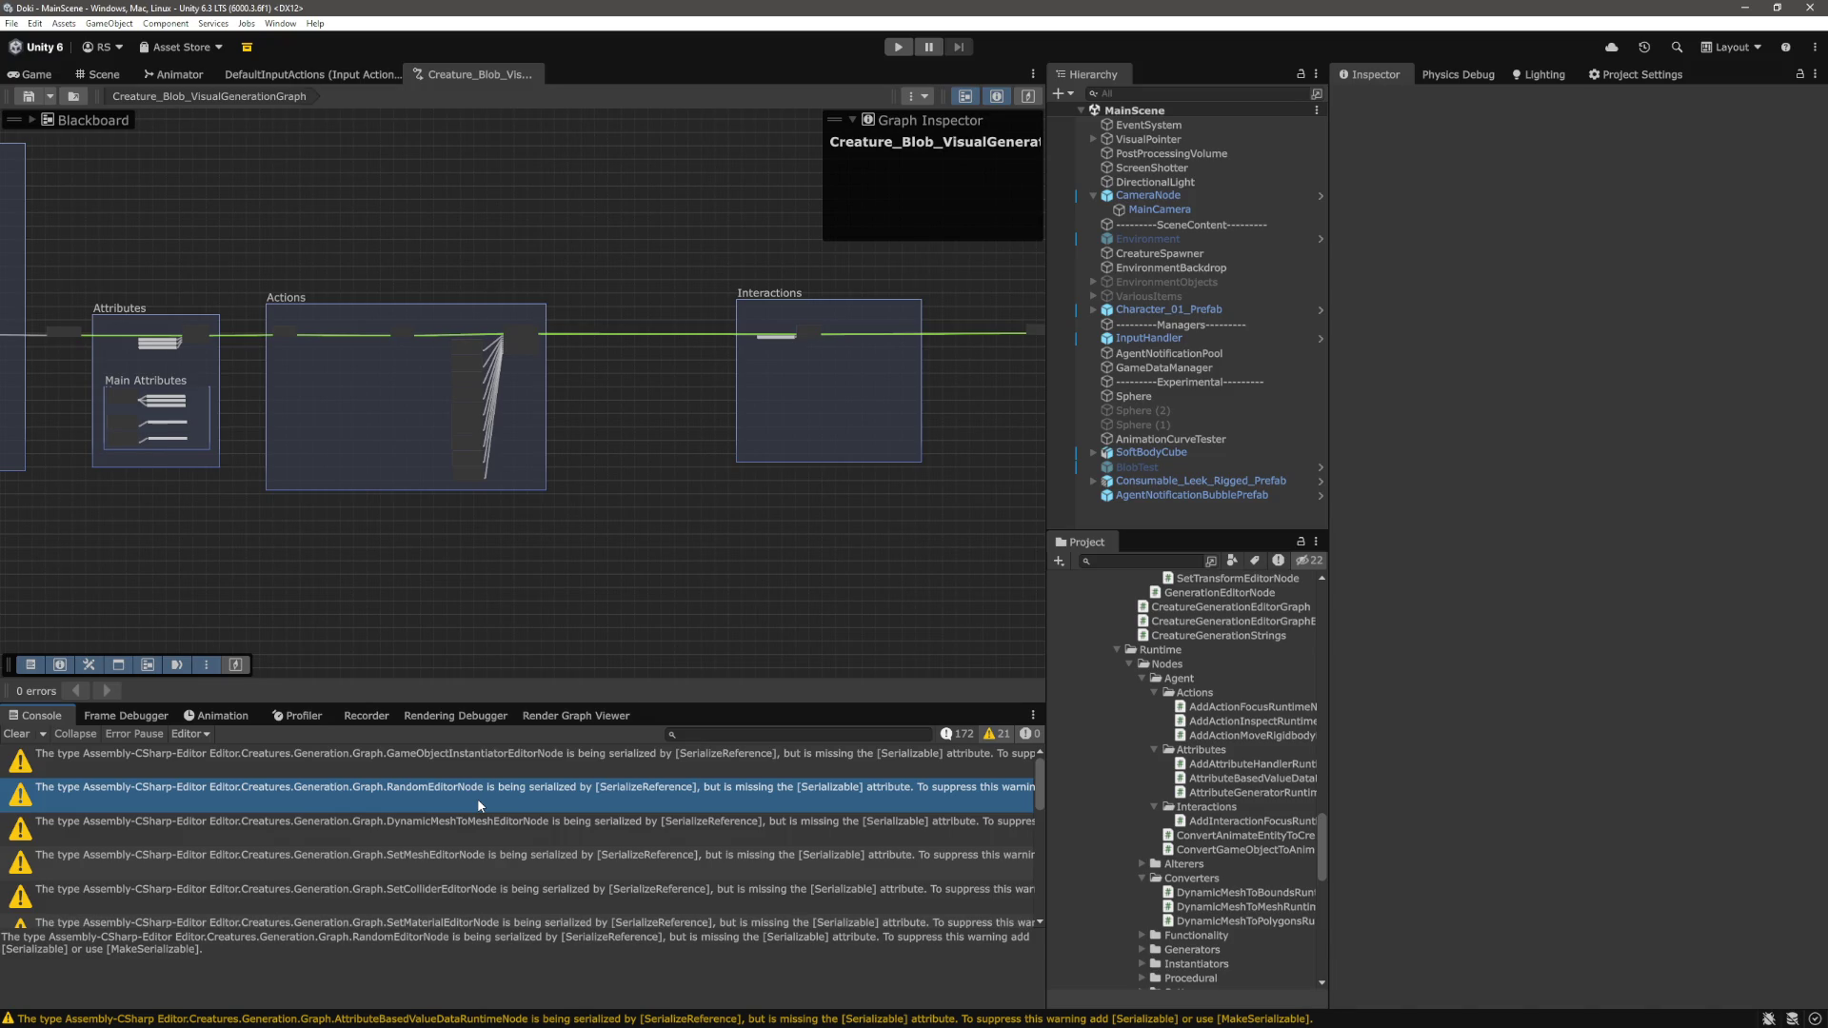
key(alt+Tab)
Open RandomEditorNode.cs by searching 'random' and scroll through its code
click(884, 615)
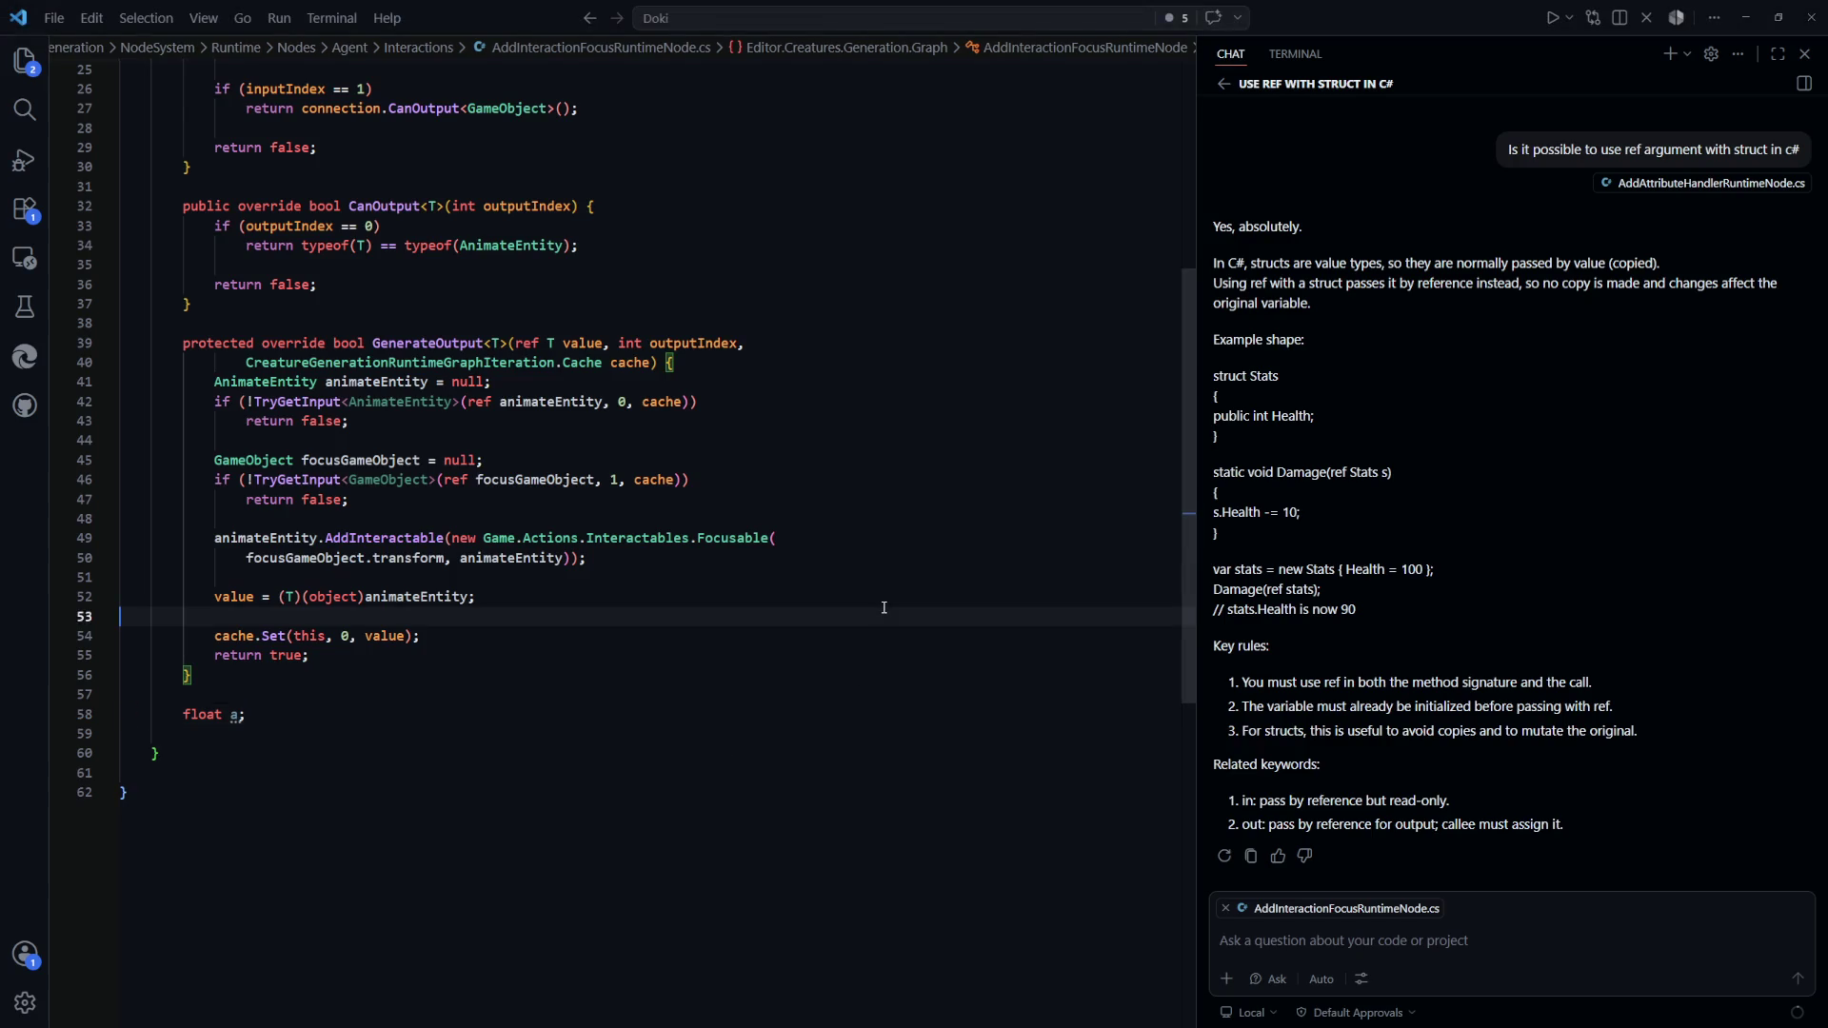
key(ctrl+p)
text(random)
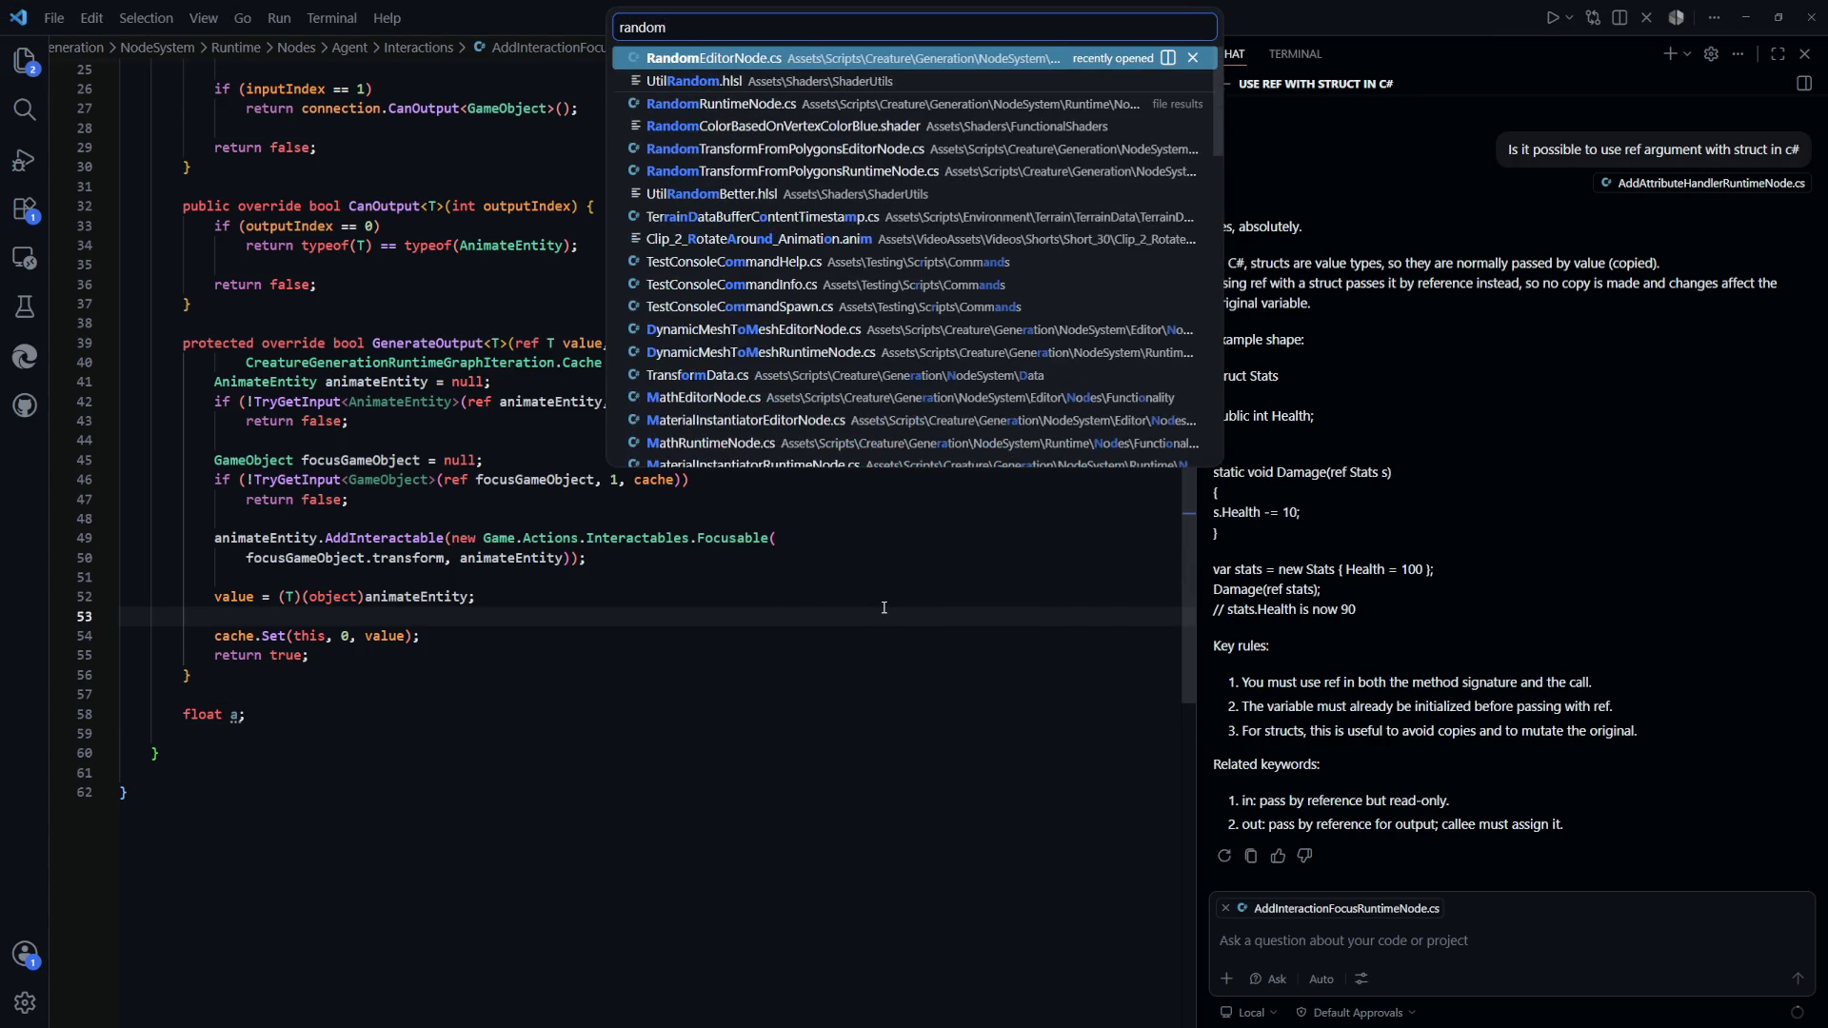
key(Return)
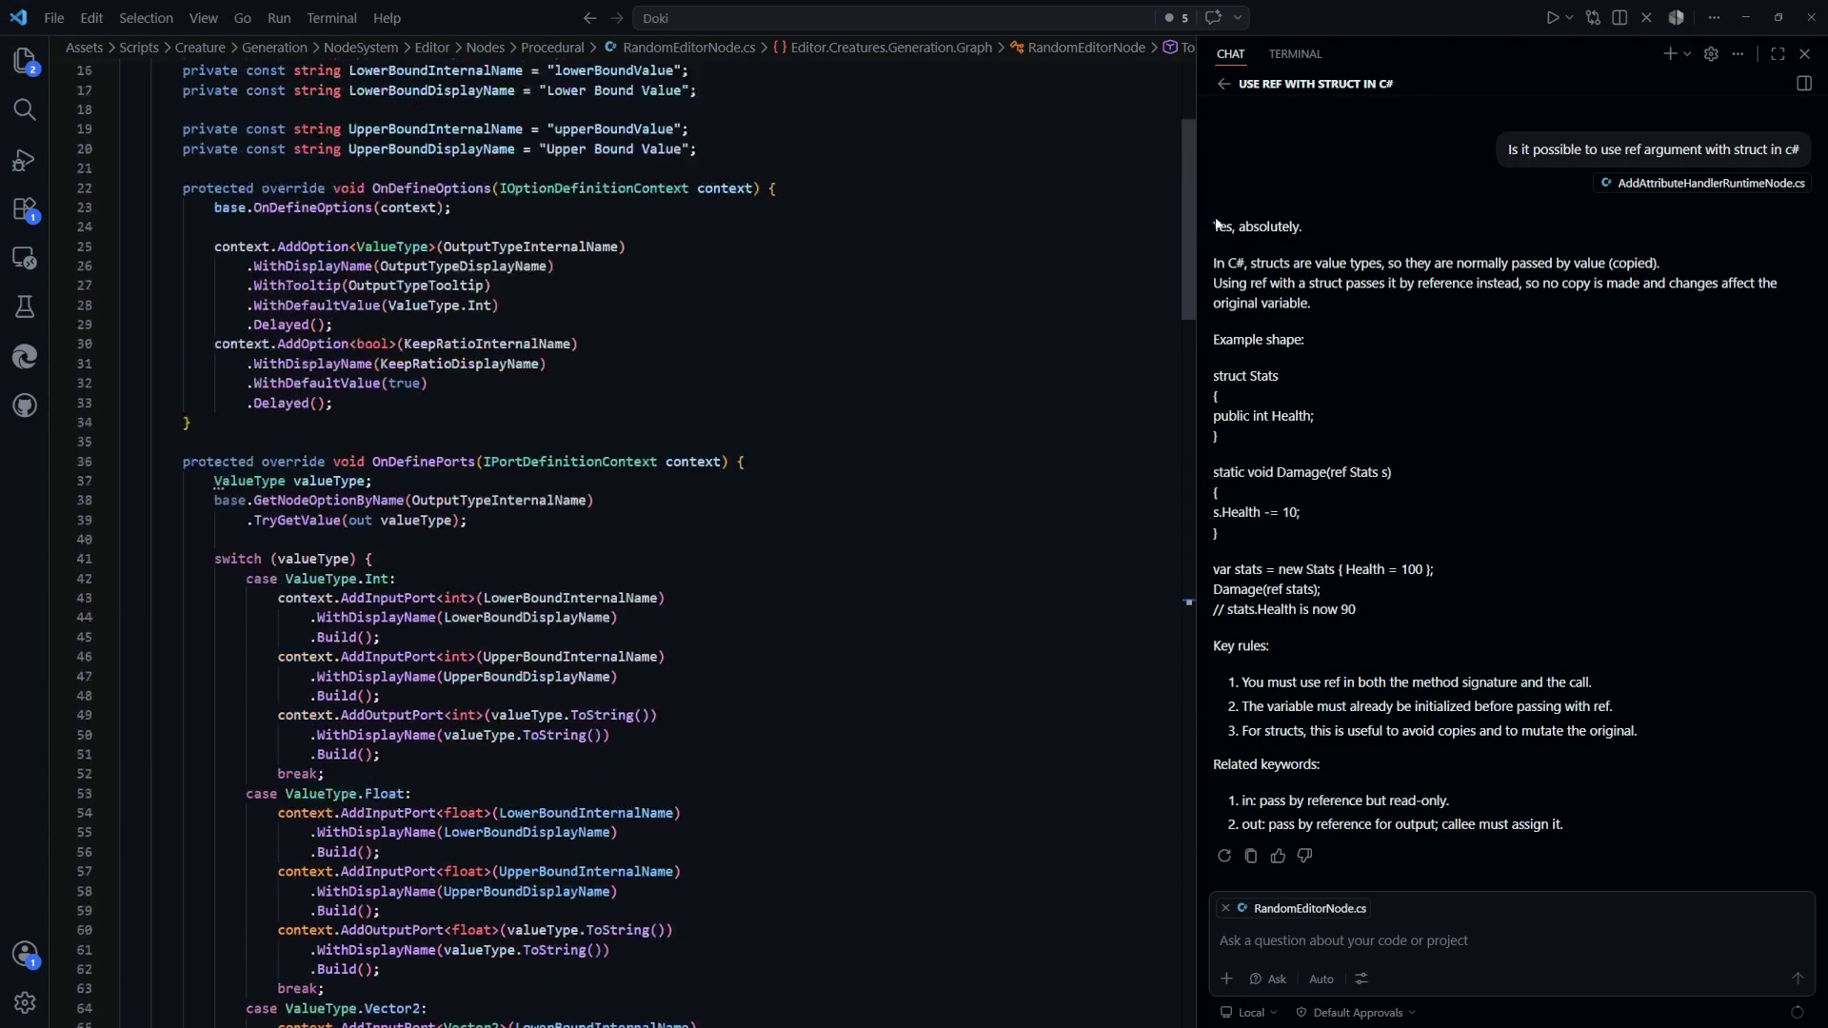
scroll(1185, 285, down, 5)
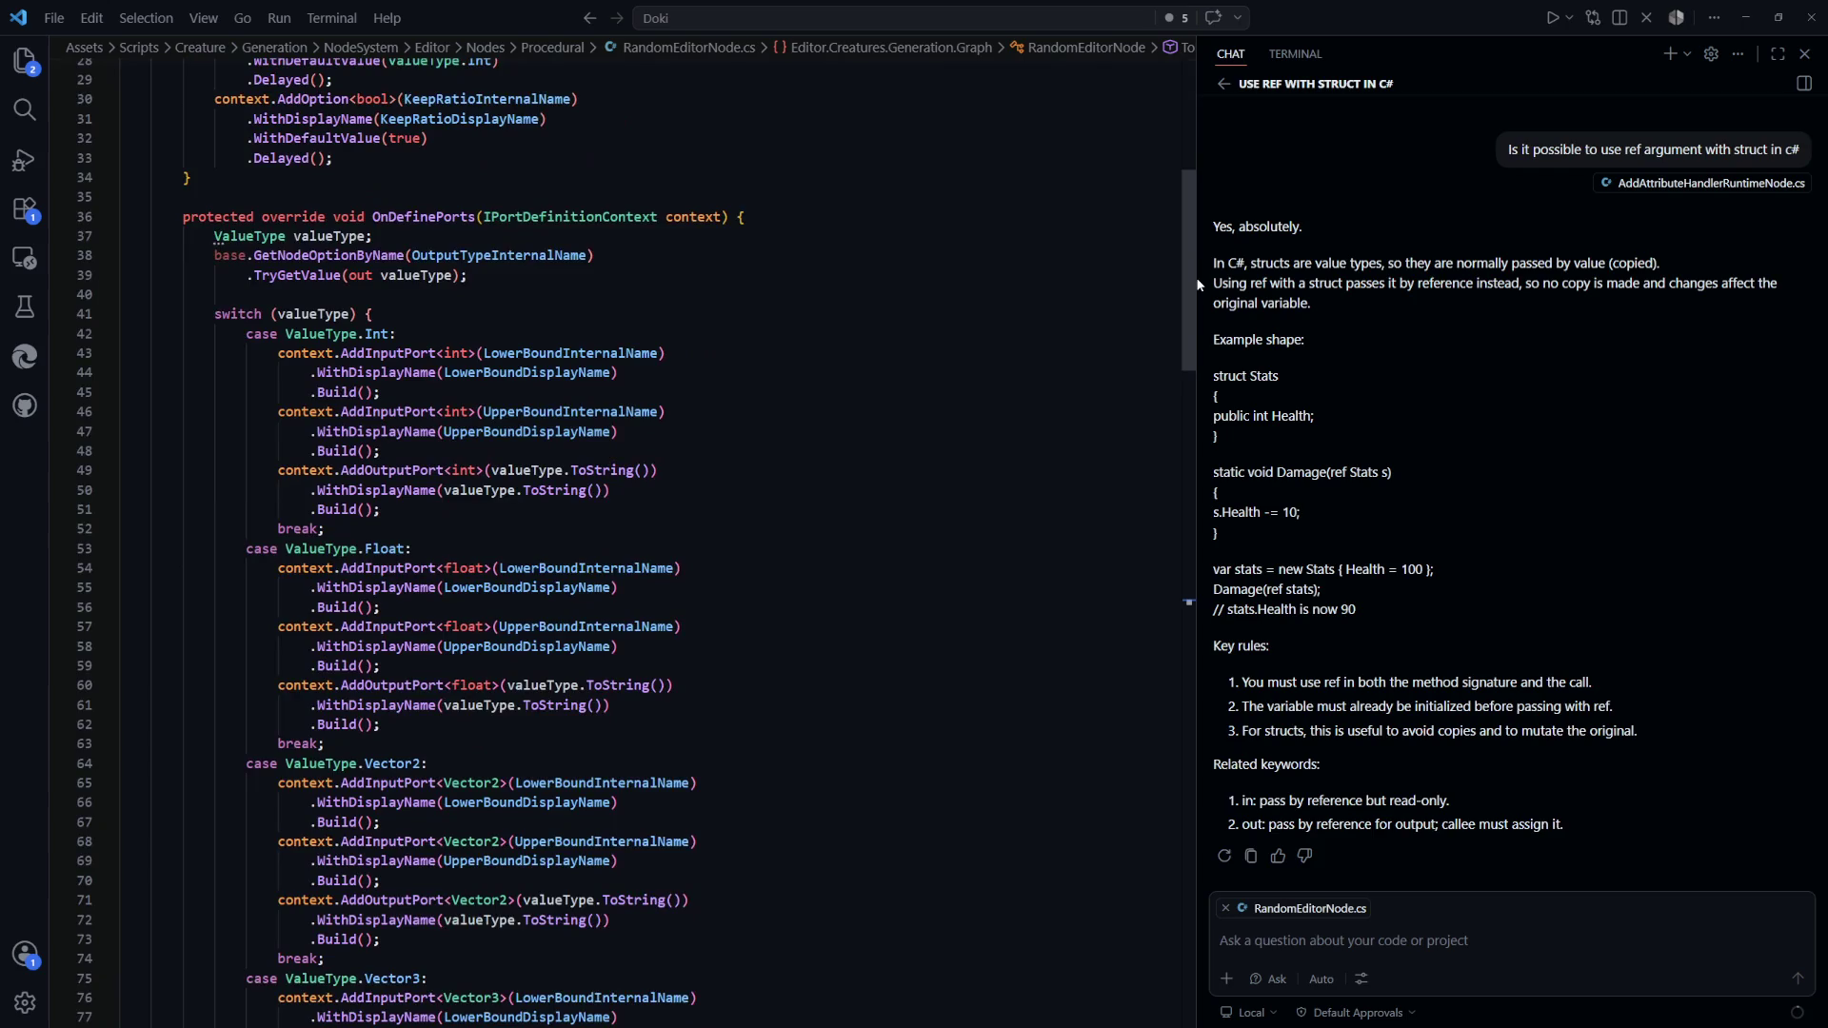
mouse_move(1199, 285)
mouse_down()
mouse_move(1184, 541)
mouse_move(1205, 819)
mouse_move(1221, 107)
mouse_up()
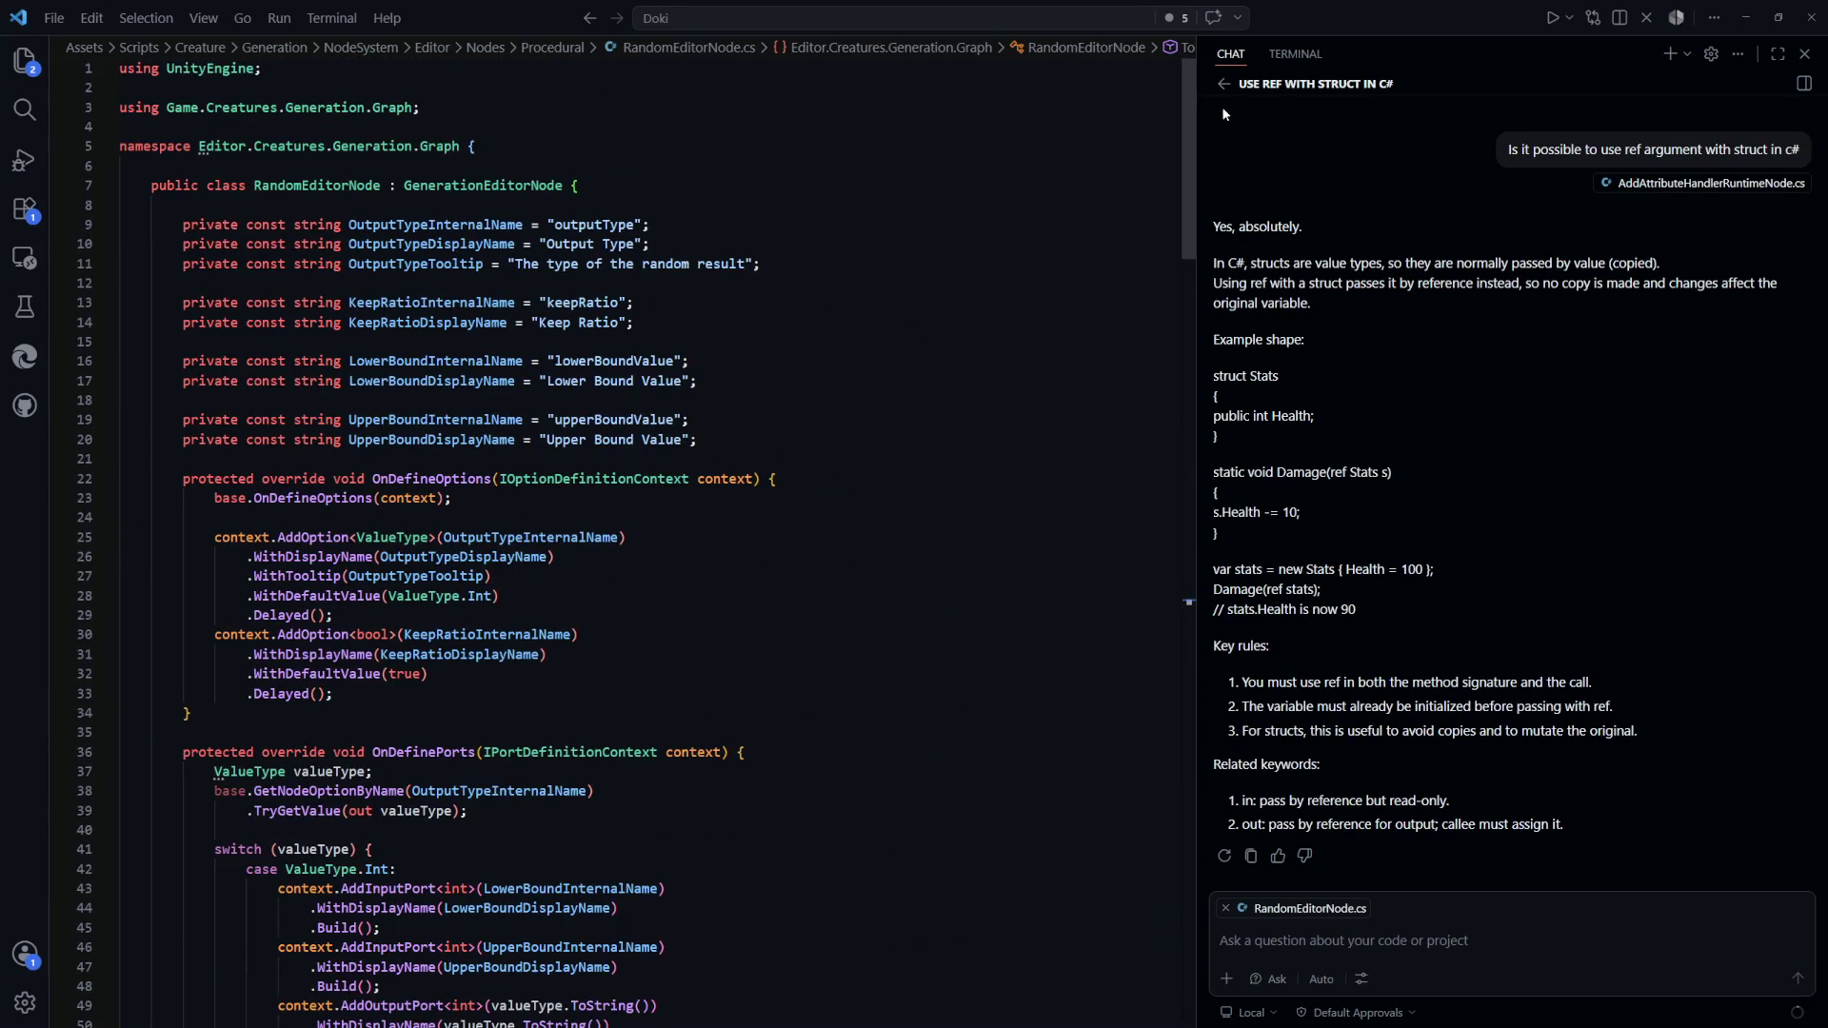
key(alt+Tab)
key(alt+Tab)
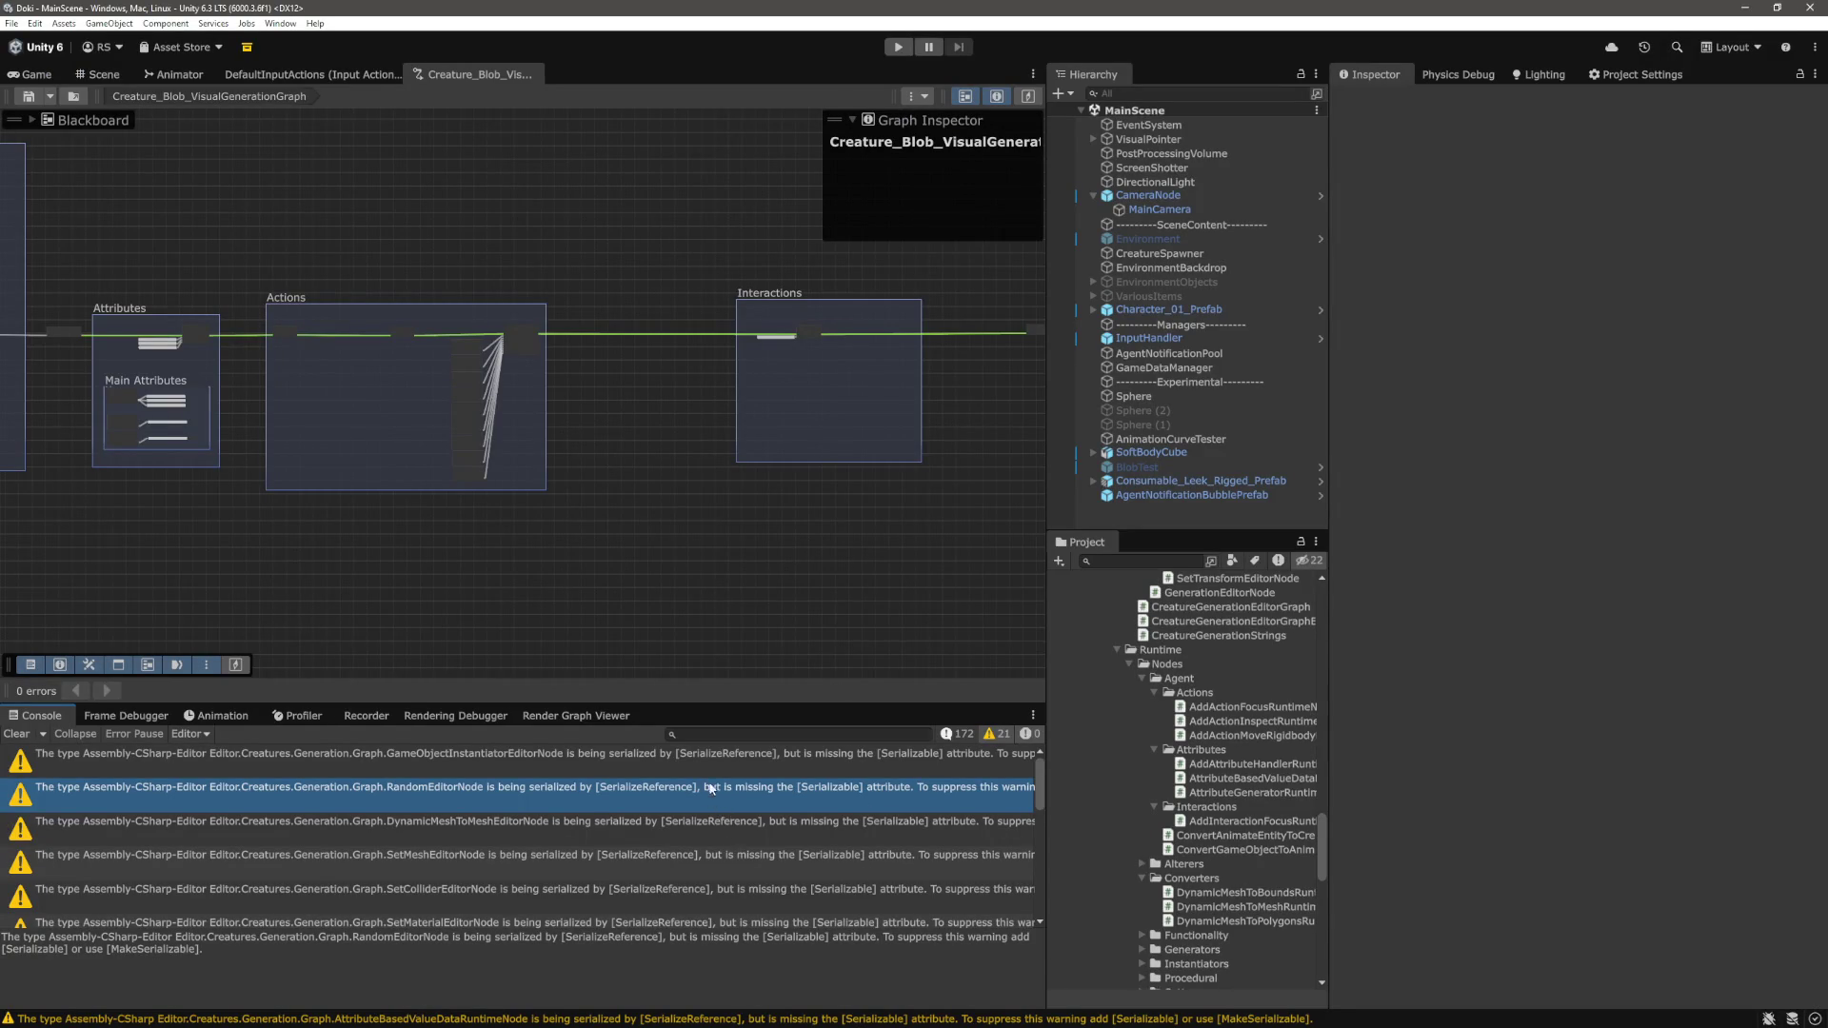
Filter the console to 'RandomEditorNode' and open the script behind that warning
click(763, 734)
text(RandomEditorNode)
double_click(673, 743)
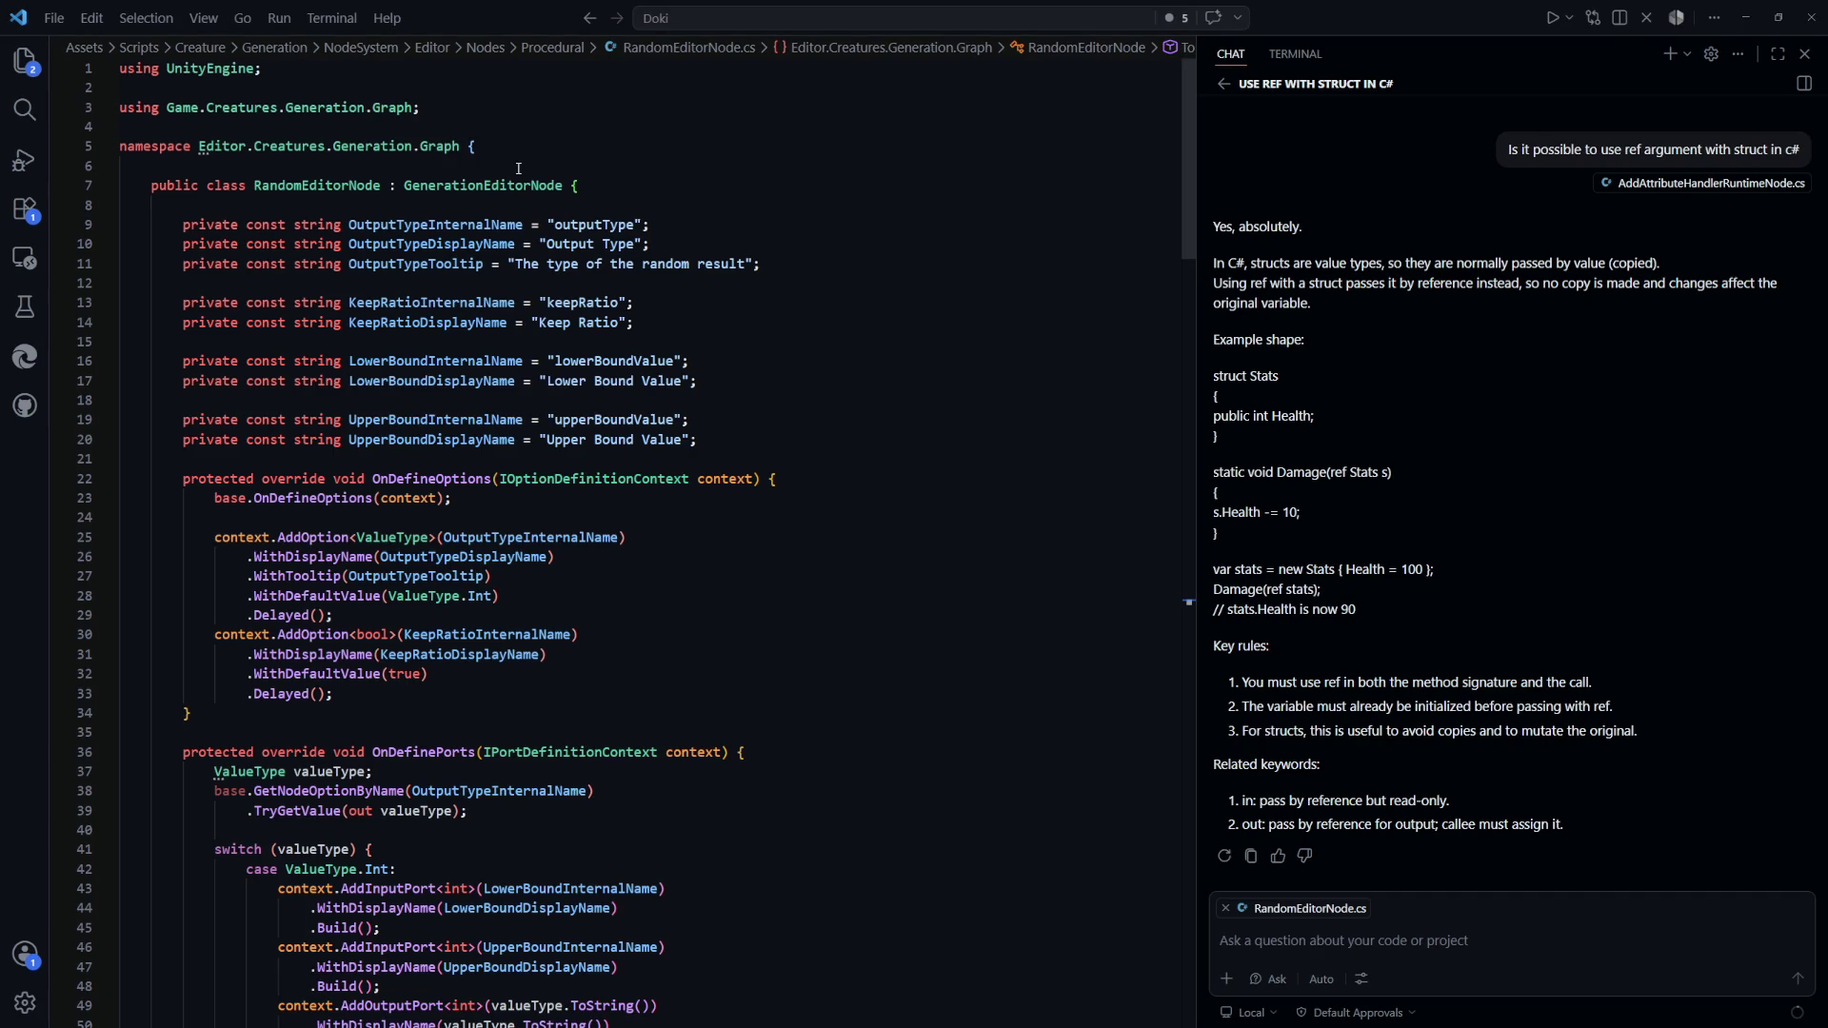
Add [System.Serializable] above the RandomEditorNode class and save the script
key(Return)
text([Seria)
key(Tab)
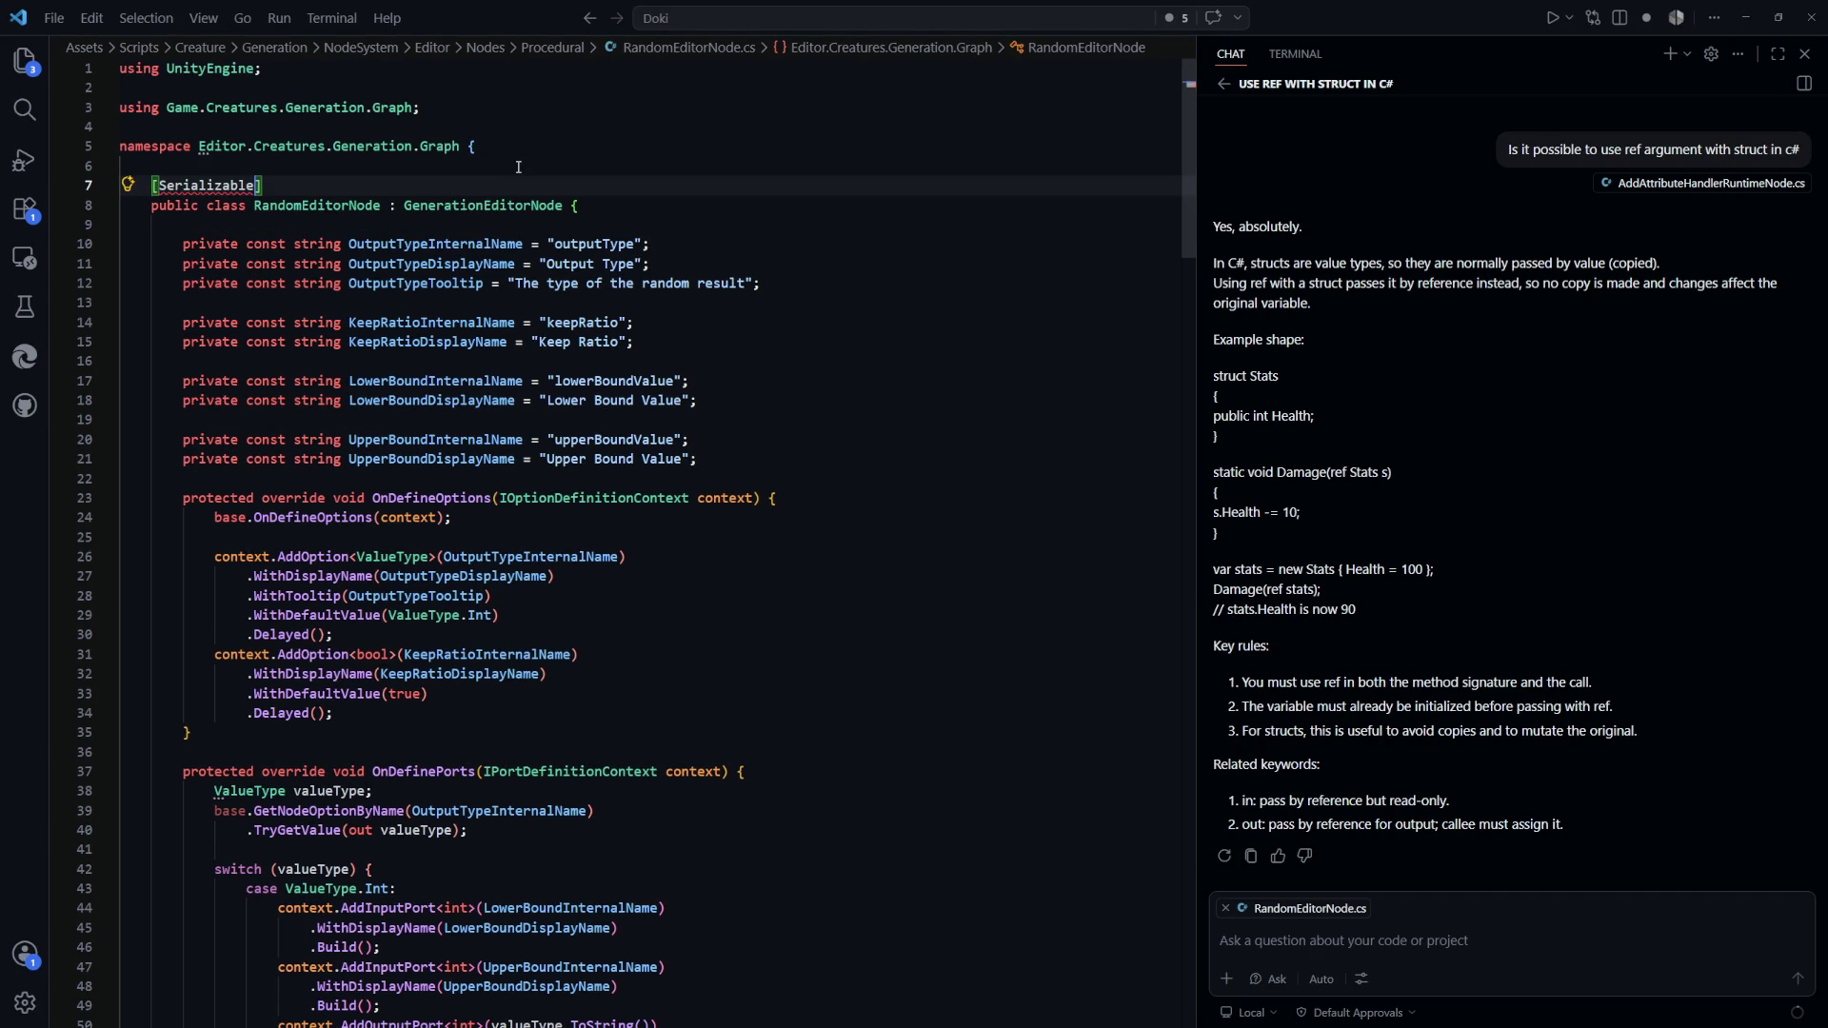
key(ctrl+Left)
key(ctrl+Left)
text(System.)
key(Escape)
key(ctrl+s)
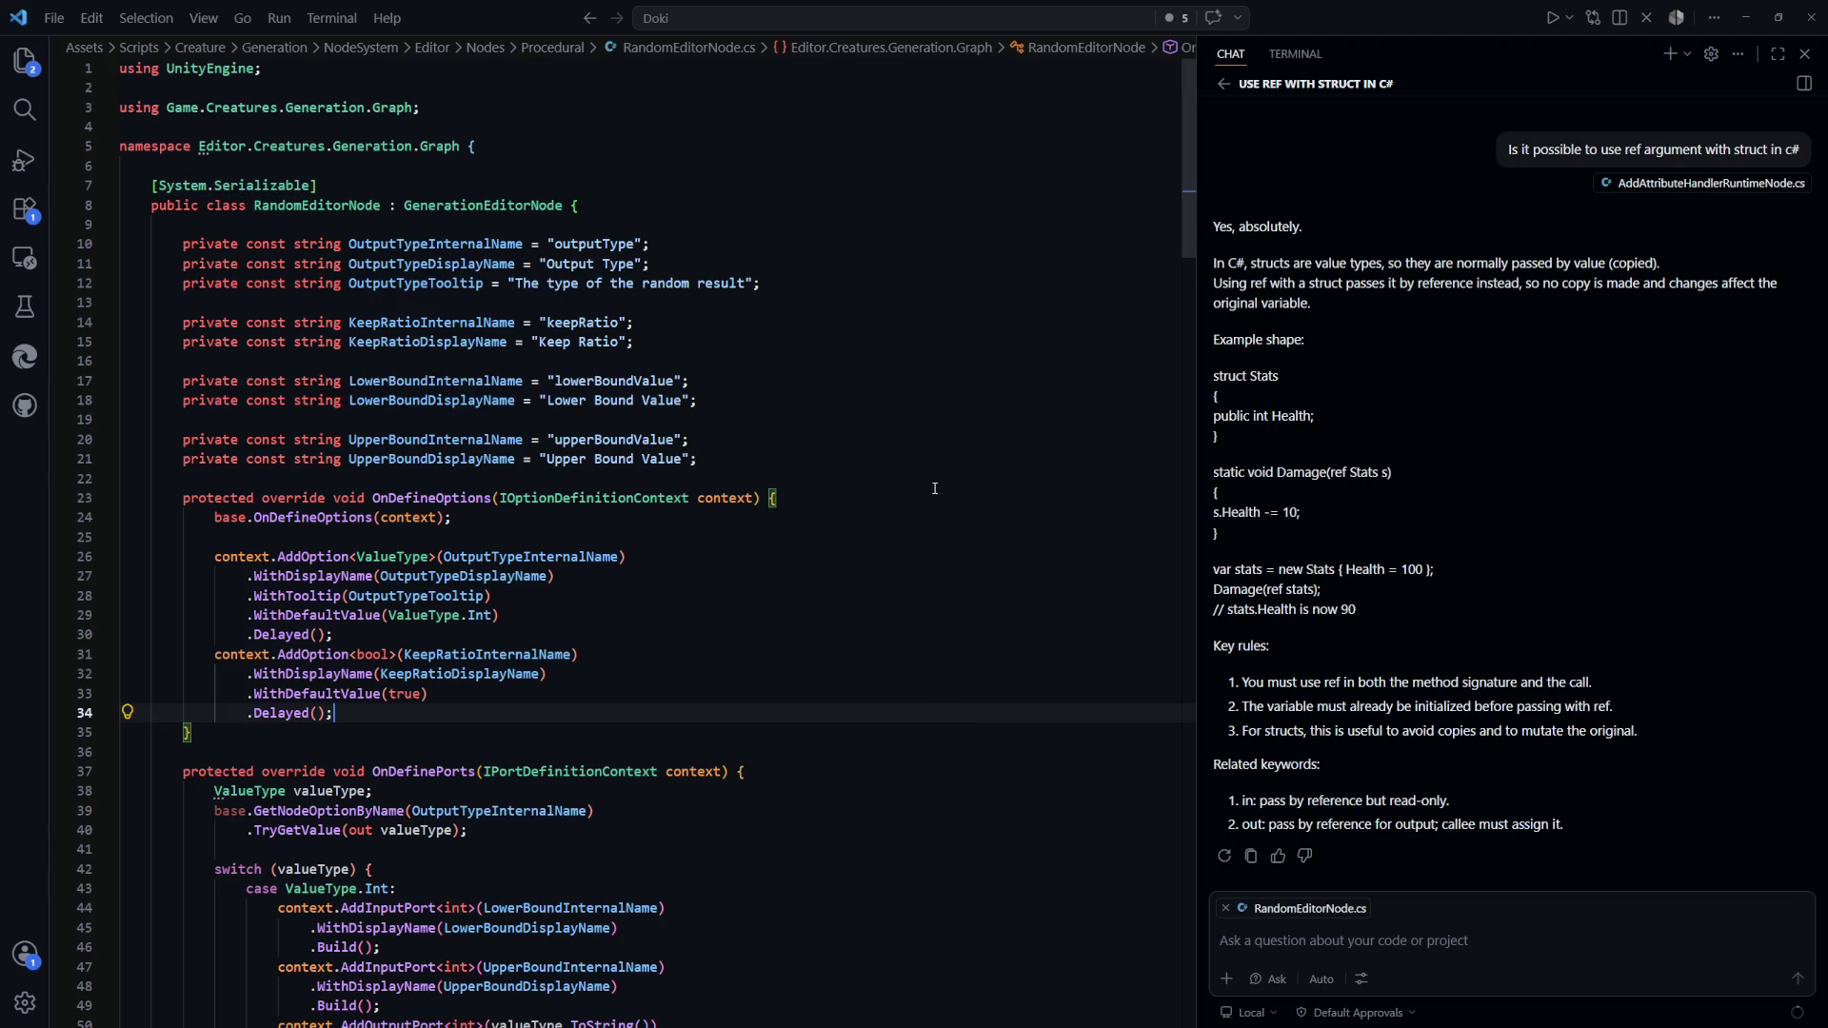
key(alt+Tab)
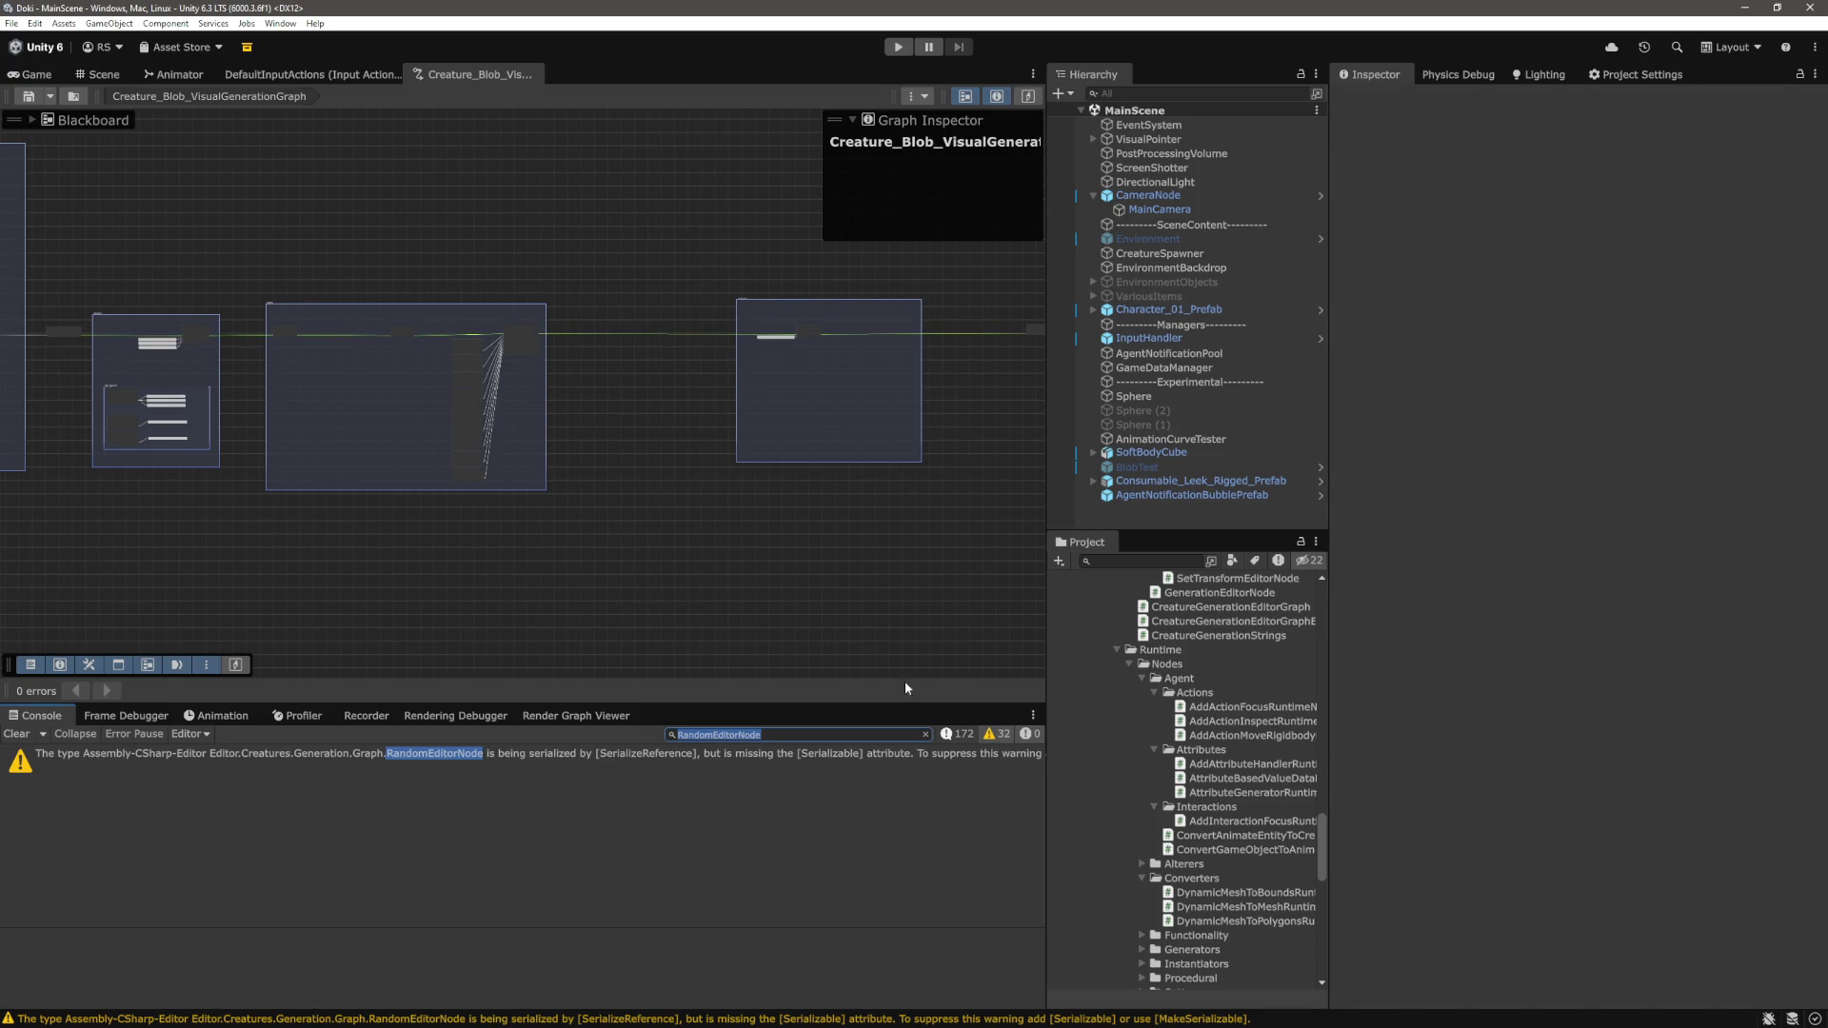
Remove the console search filter and inspect the CS0414 unused-field warning
click(929, 740)
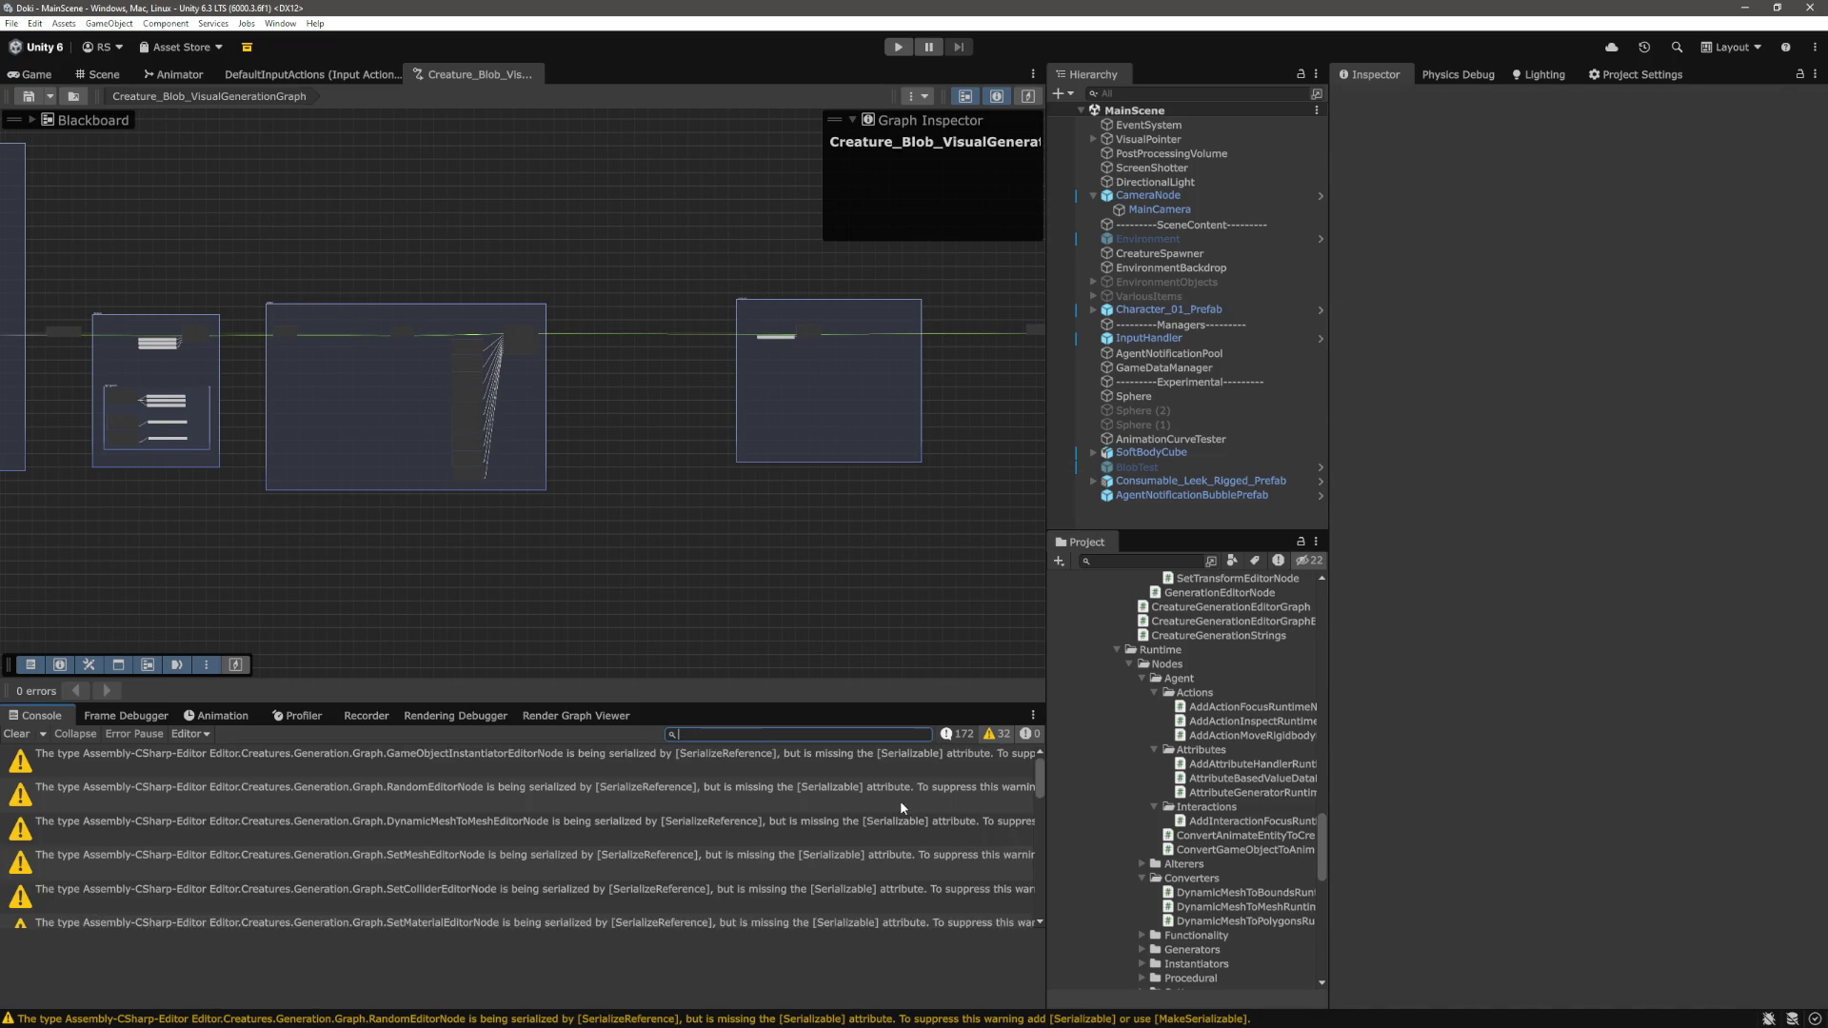
scroll(874, 849, up, 2)
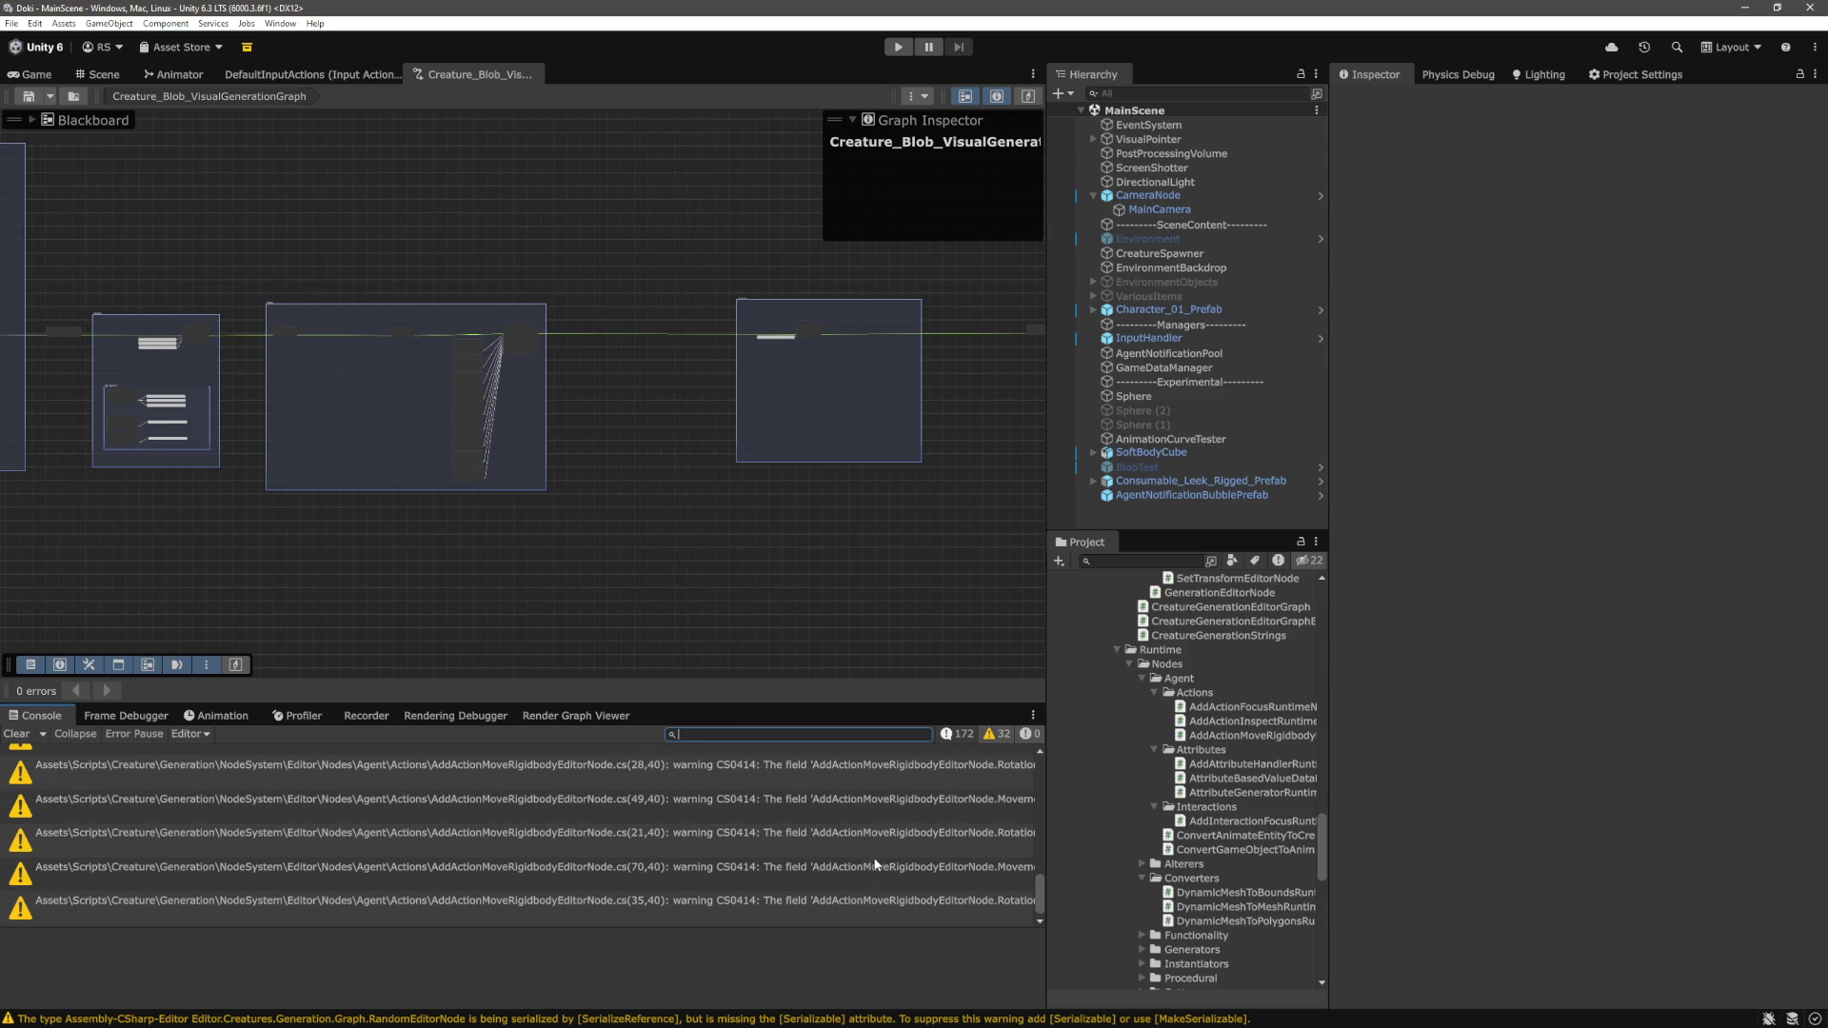
scroll(874, 863, up, 3)
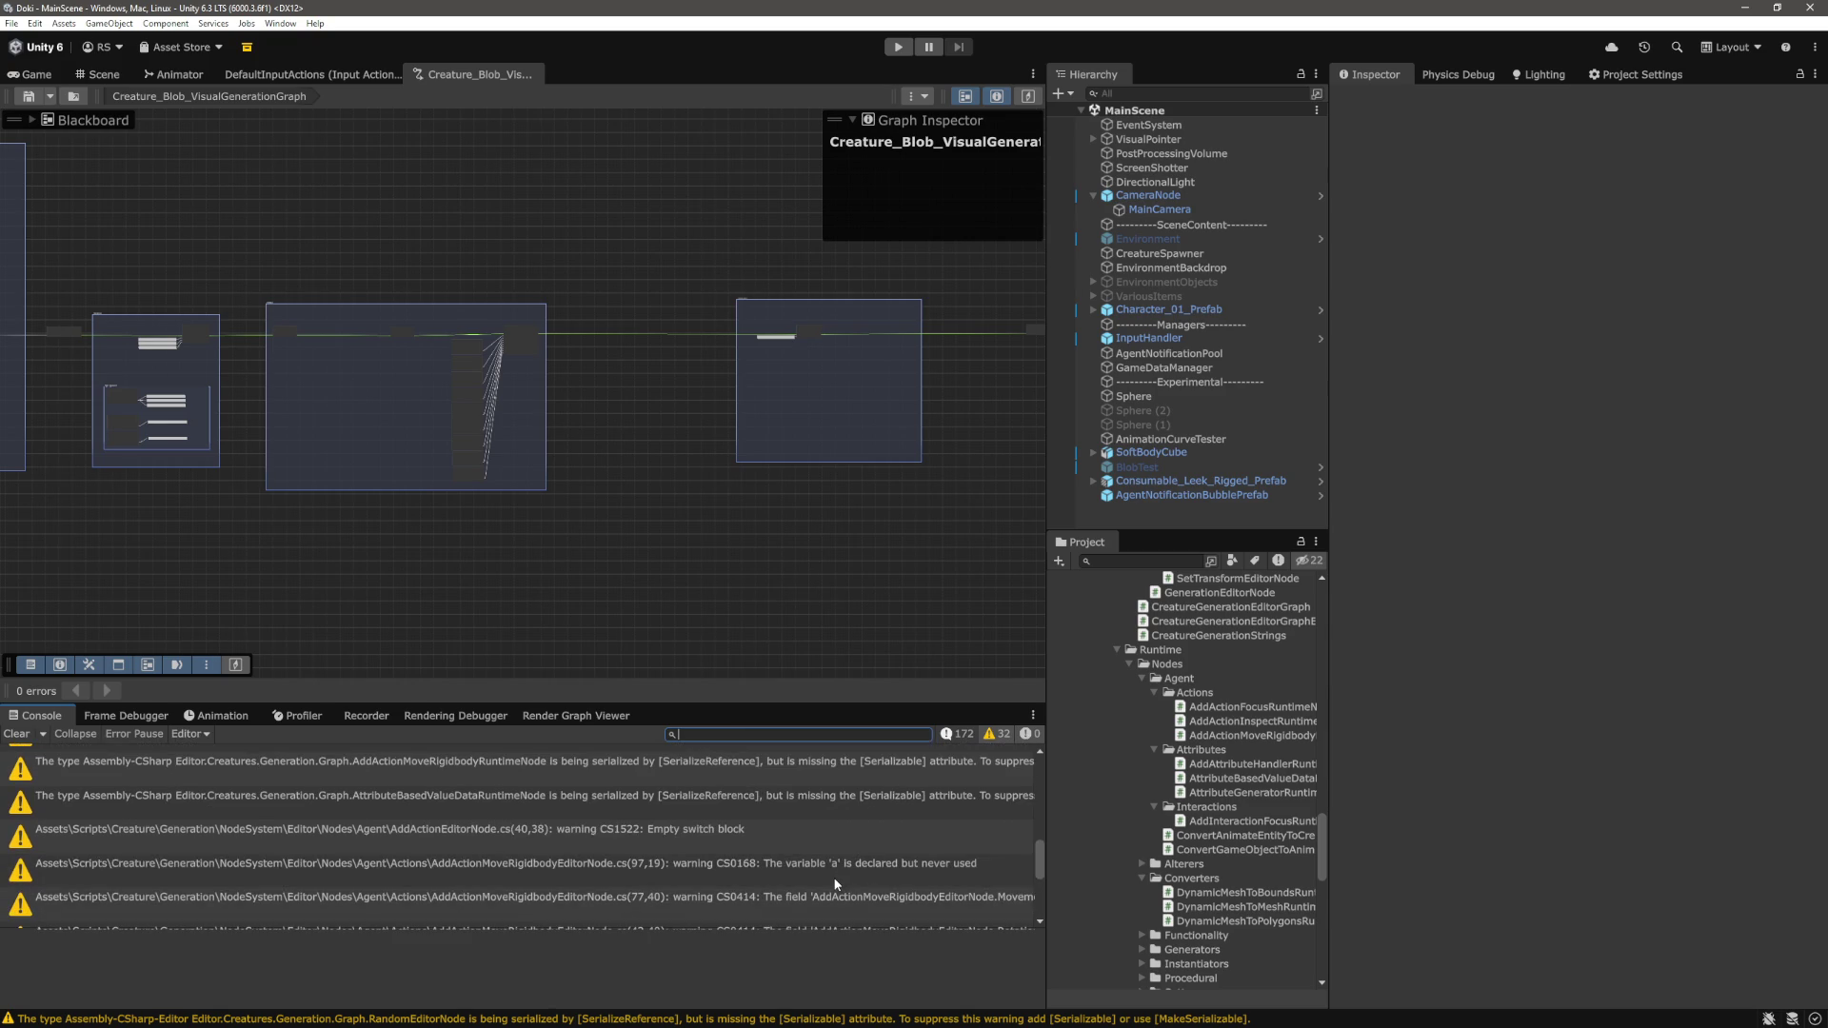
scroll(824, 908, down, 2)
click(826, 854)
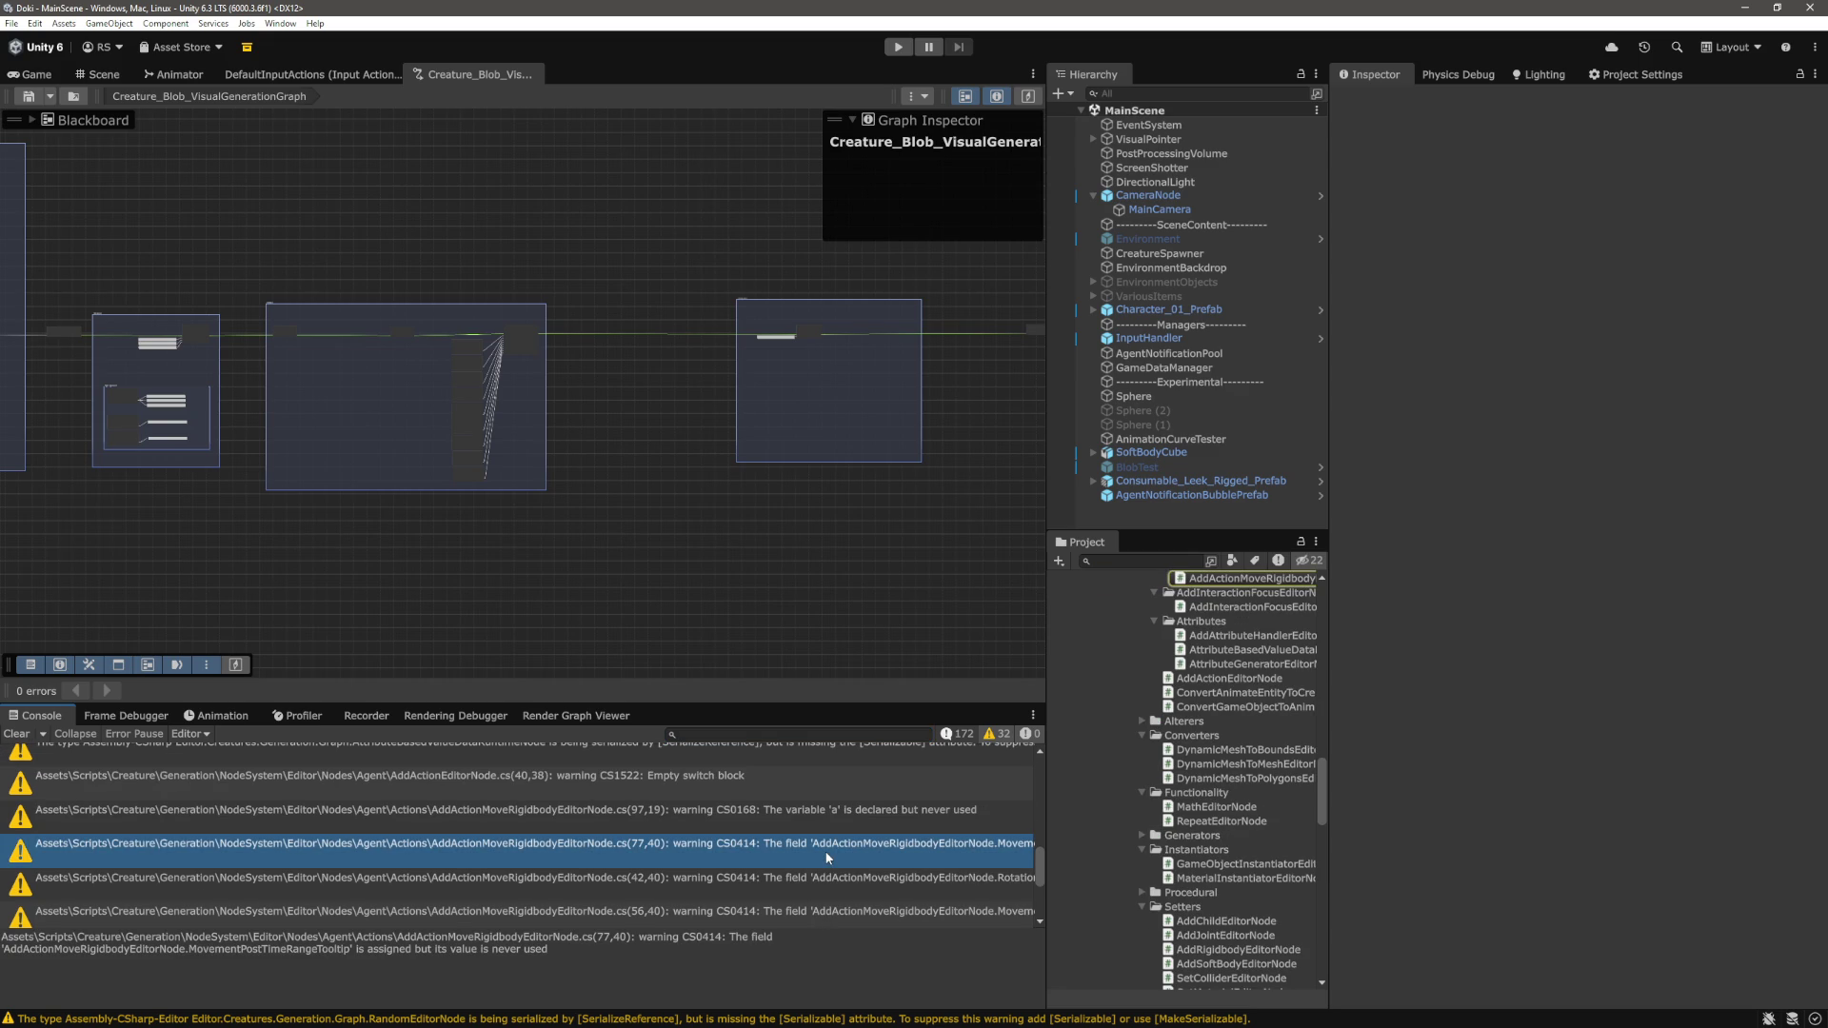
Inspect the AttributeBasedValueDataRuntimeNode serialization warning in the console
scroll(827, 857, up, 2)
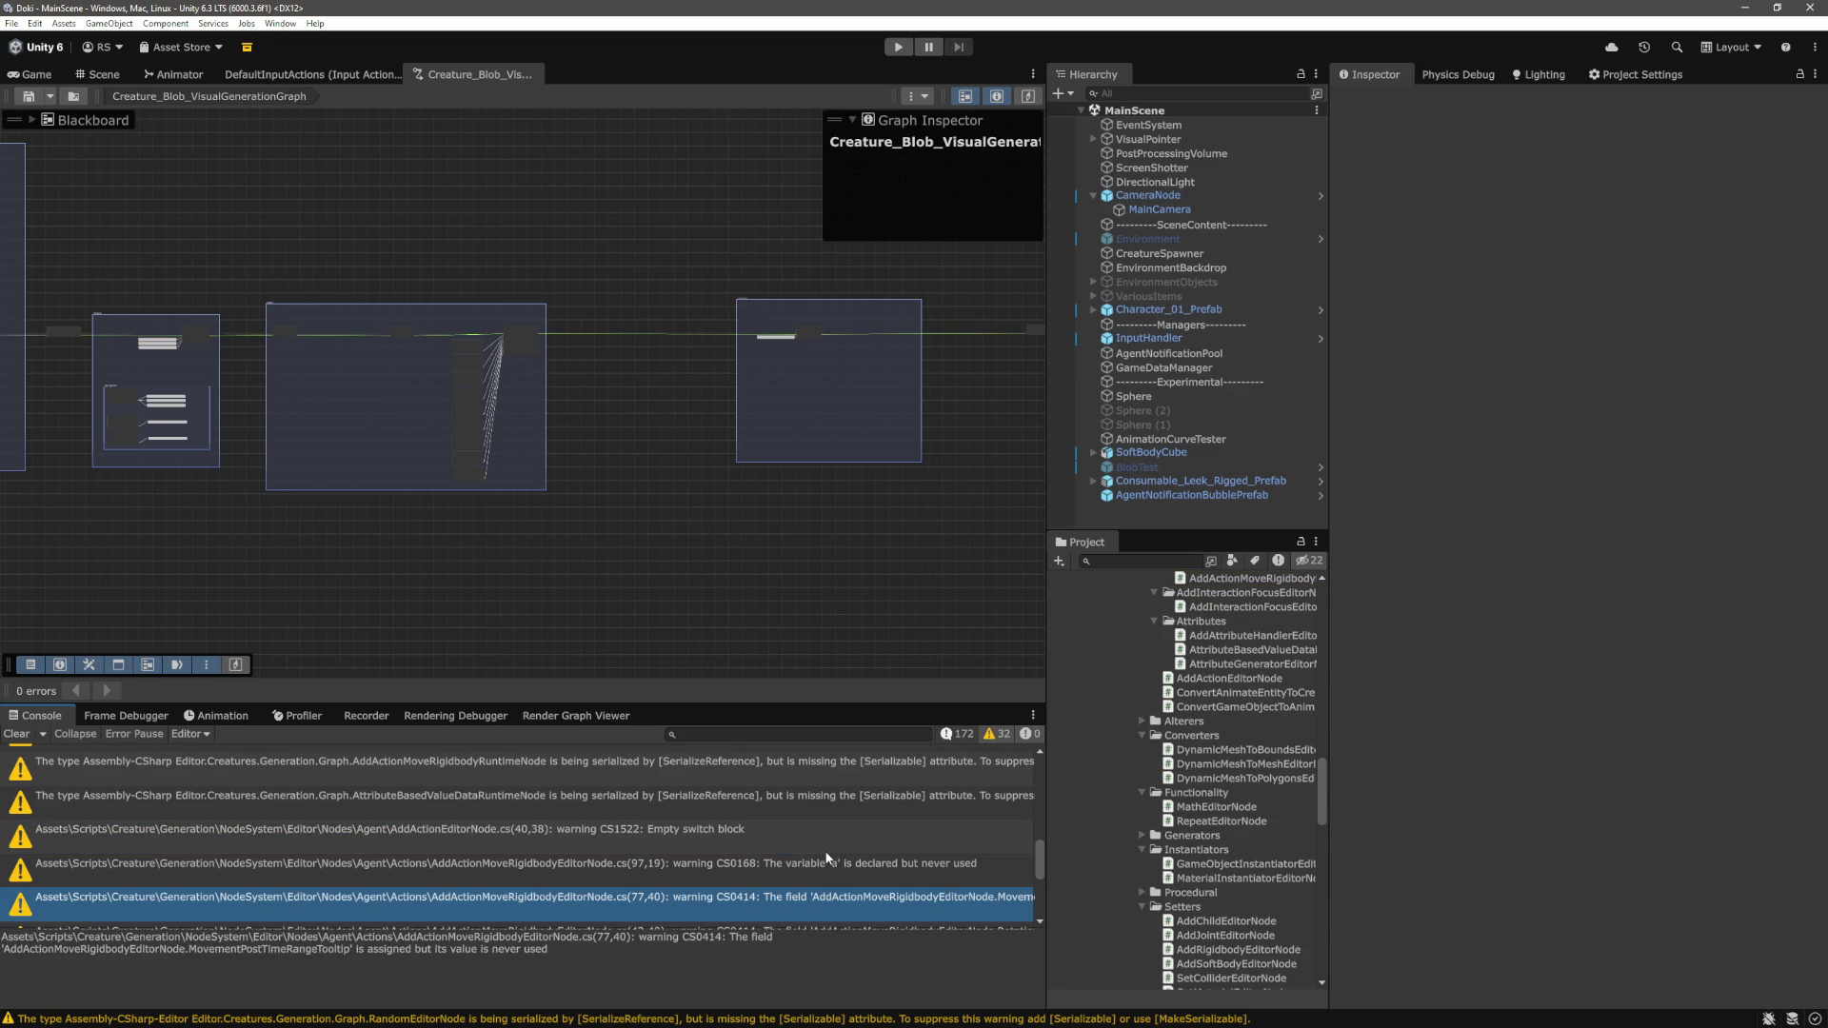
scroll(827, 857, up, 2)
click(829, 852)
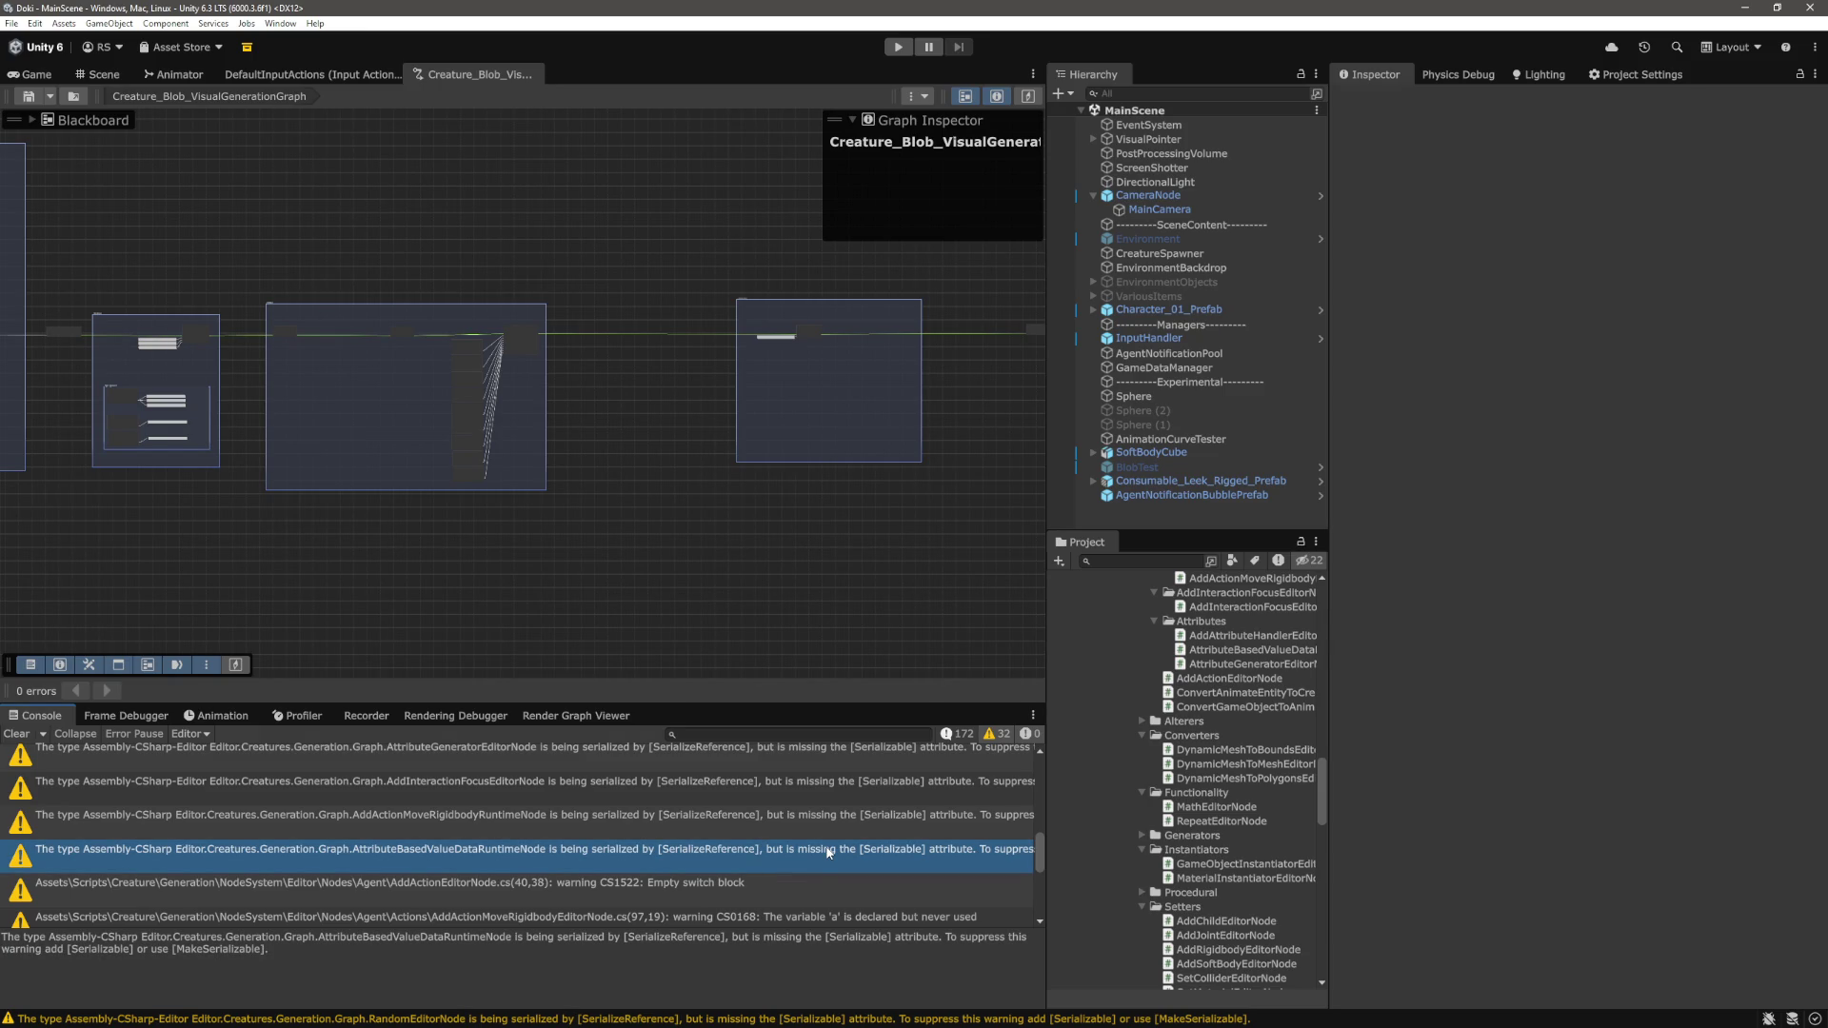
click(791, 417)
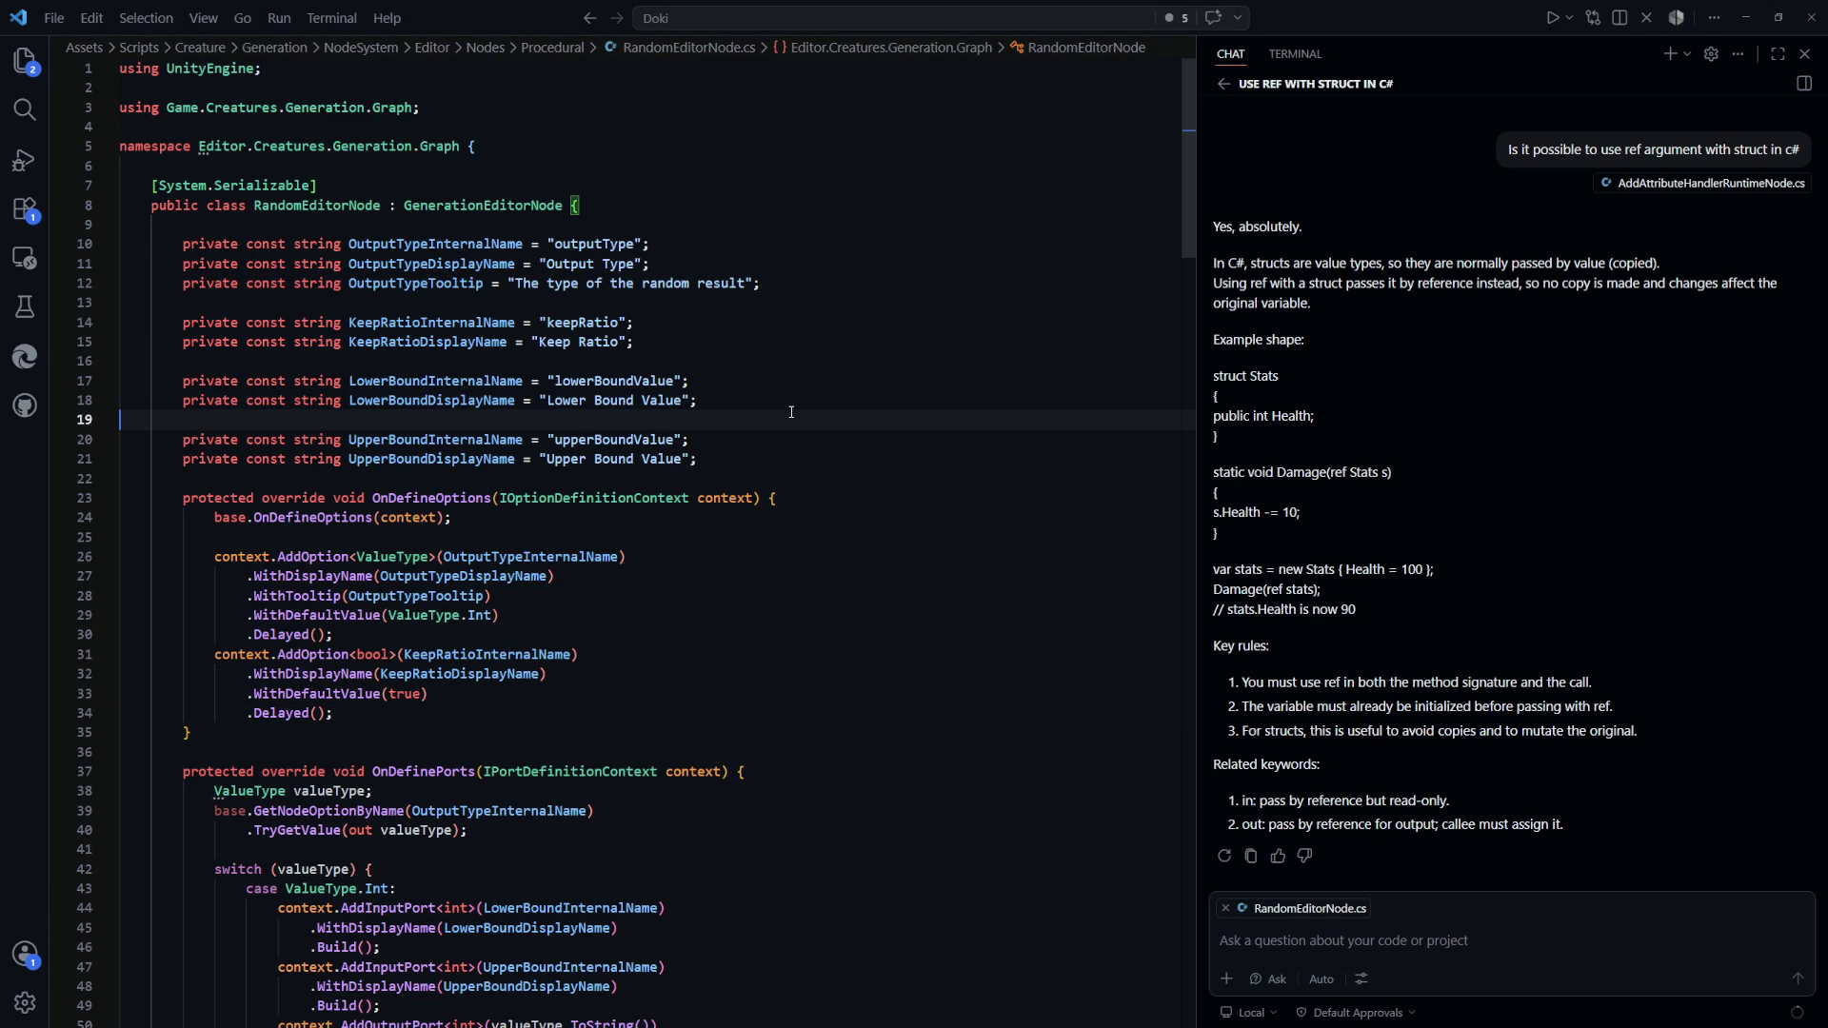
key(alt+Tab)
scroll(717, 784, down, 1)
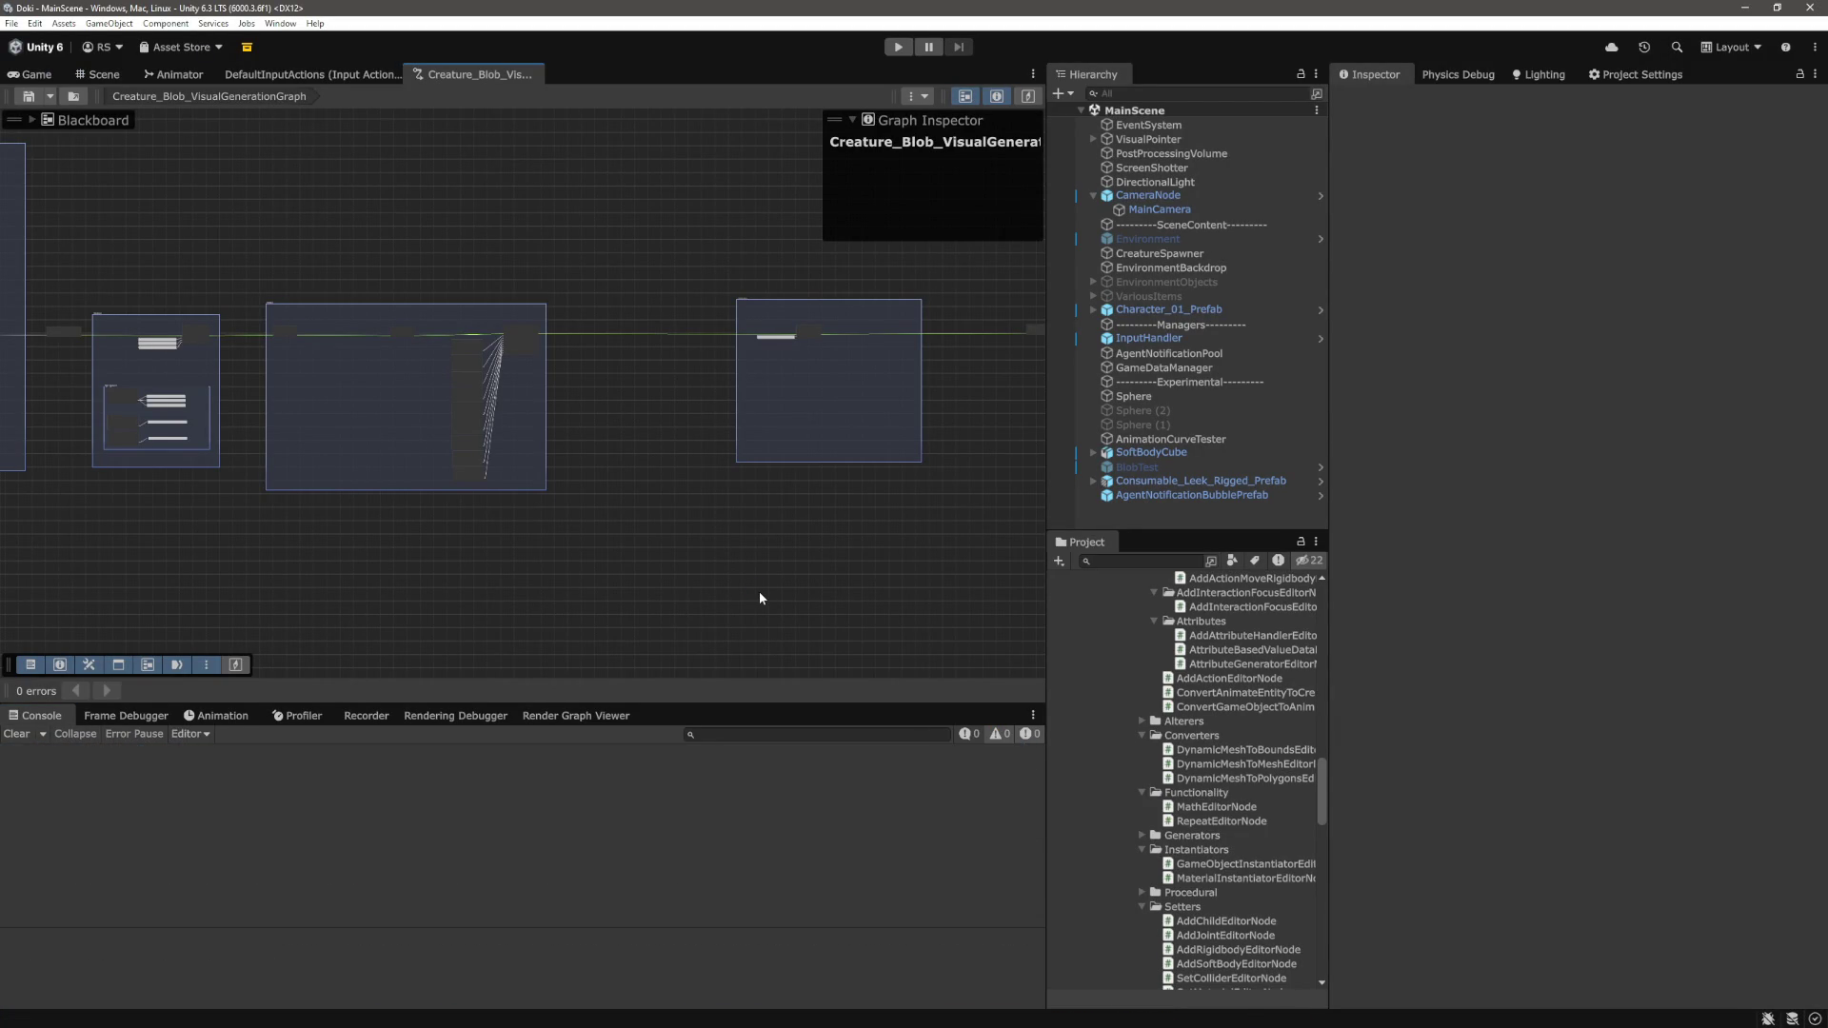
Search the console for the pasted Focusable constructor line, then clear the search and all messages
scroll(694, 902, down, 1)
click(772, 734)
text(new Game.Actions.Interactables.Focusable(focusGameObject.transform, animateEntity))
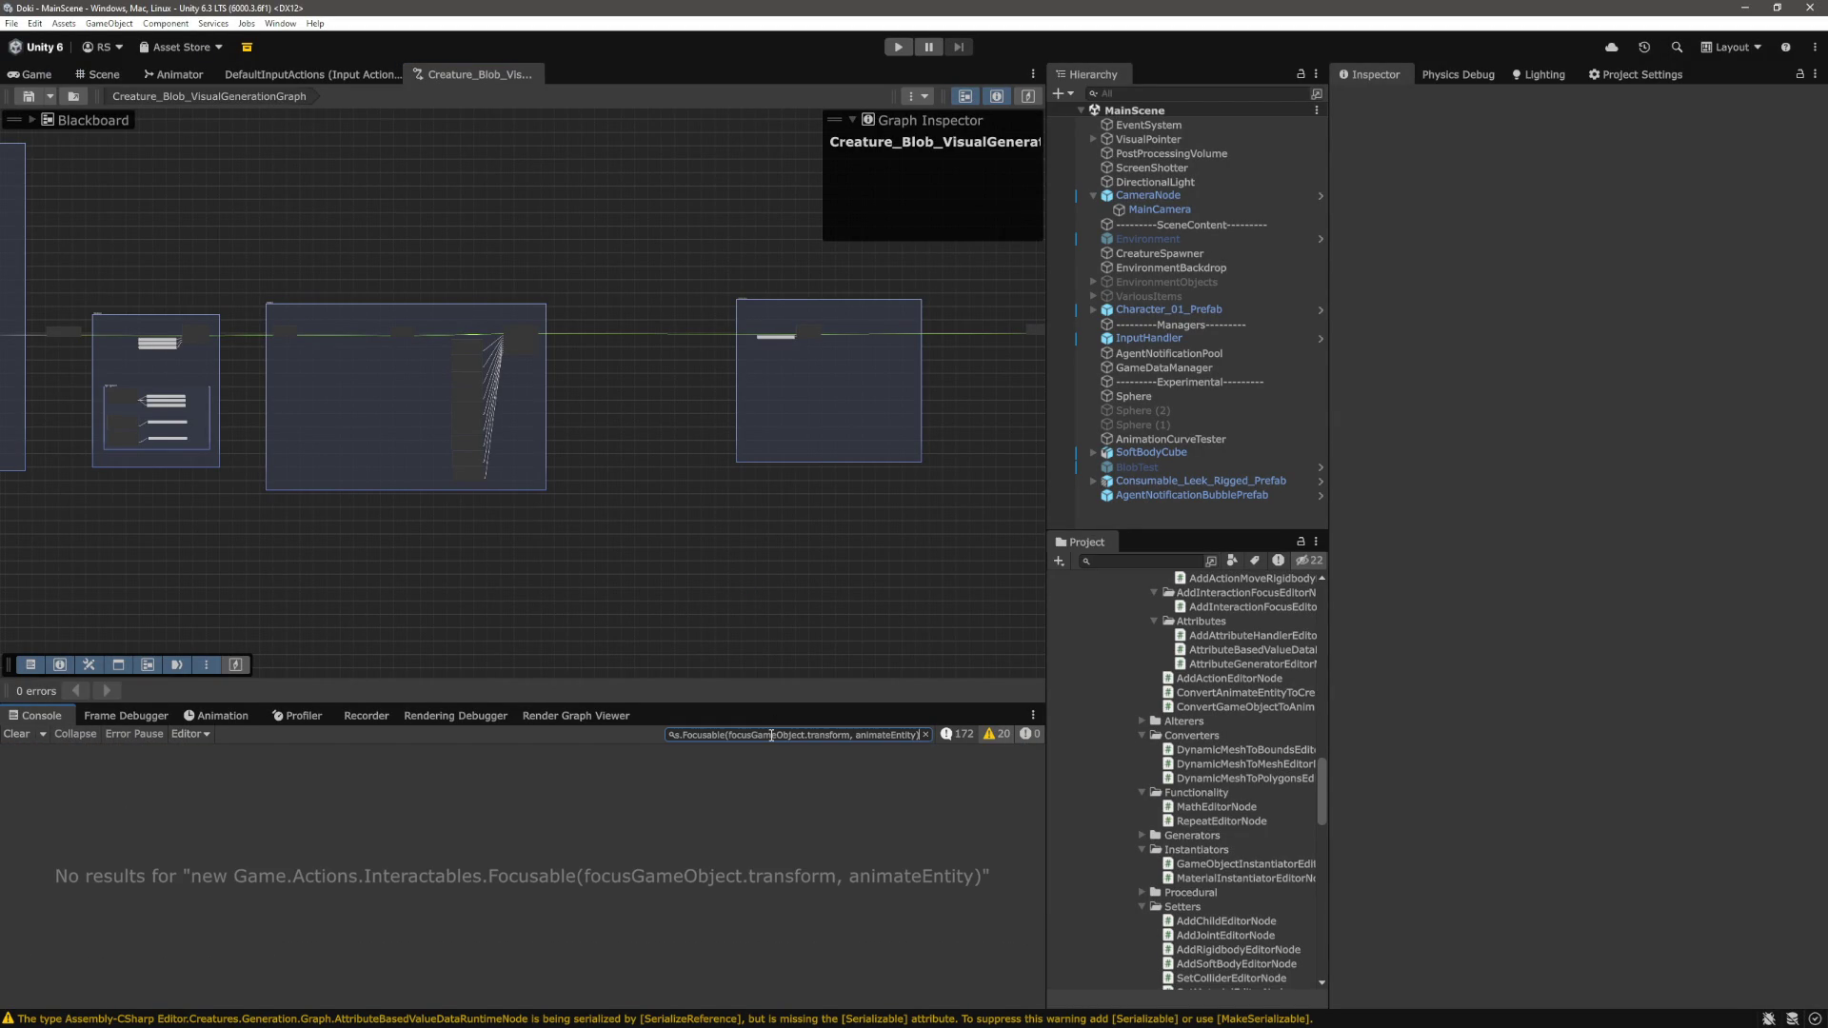
key(Home)
click(925, 734)
click(16, 733)
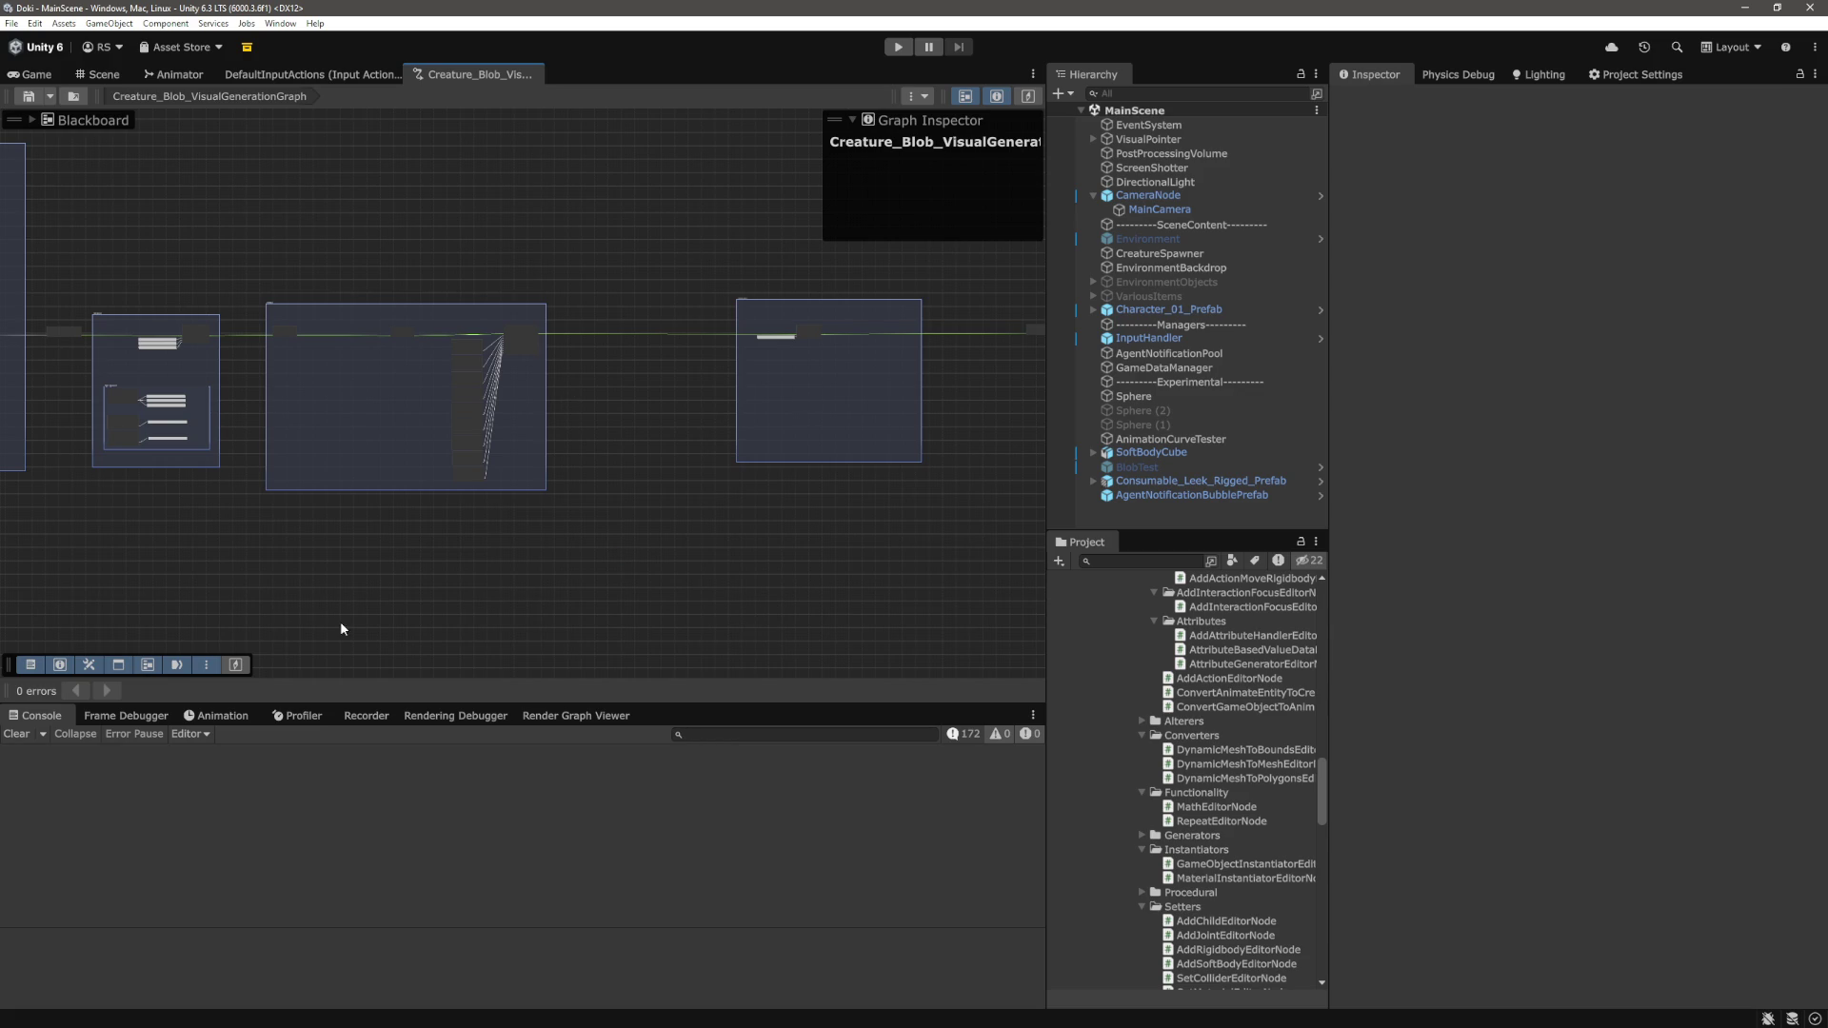
Pan and zoom the creature graph across the Attributes, Actions, Eyes and Interactions groups
drag(341, 628, 707, 560)
scroll(707, 560, up, 3)
mouse_move(866, 555)
mouse_down()
mouse_move(512, 565)
mouse_move(537, 583)
mouse_move(825, 580)
mouse_move(898, 600)
mouse_up()
scroll(513, 566, down, 3)
drag(513, 552, 318, 551)
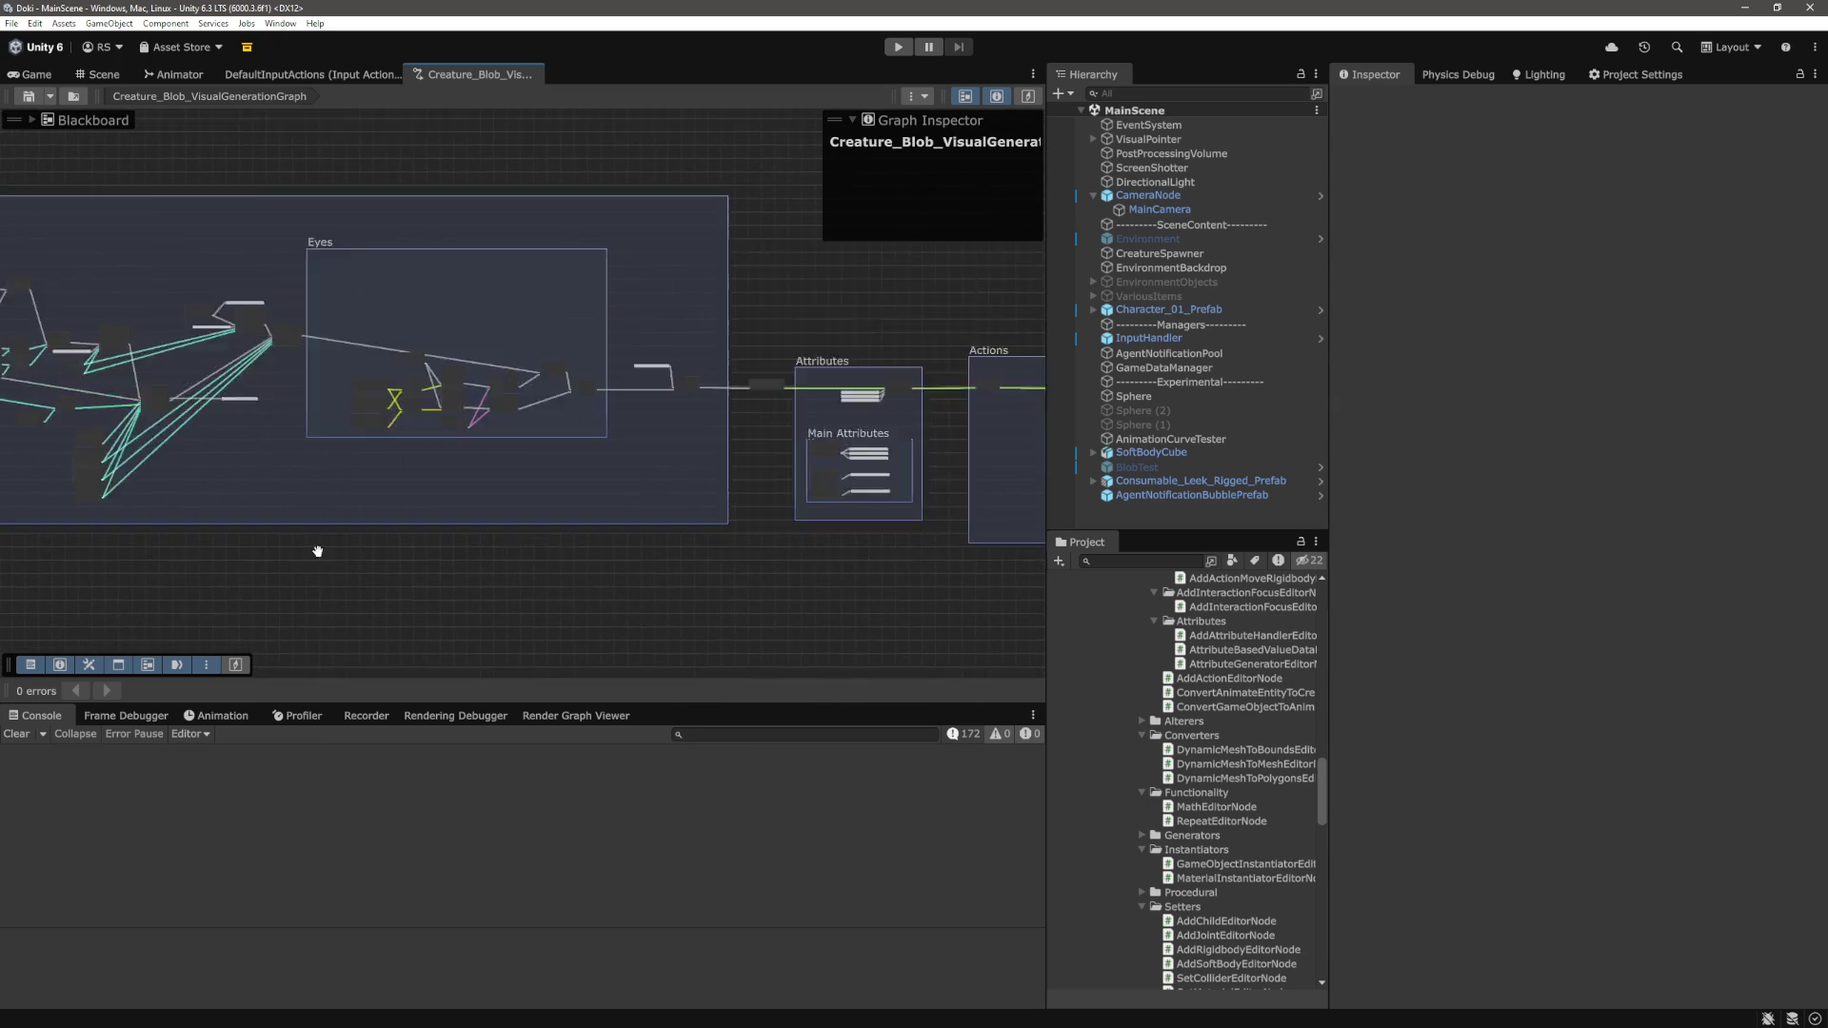
drag(856, 528, 203, 523)
mouse_move(734, 522)
mouse_down()
mouse_move(216, 522)
mouse_move(673, 515)
mouse_up()
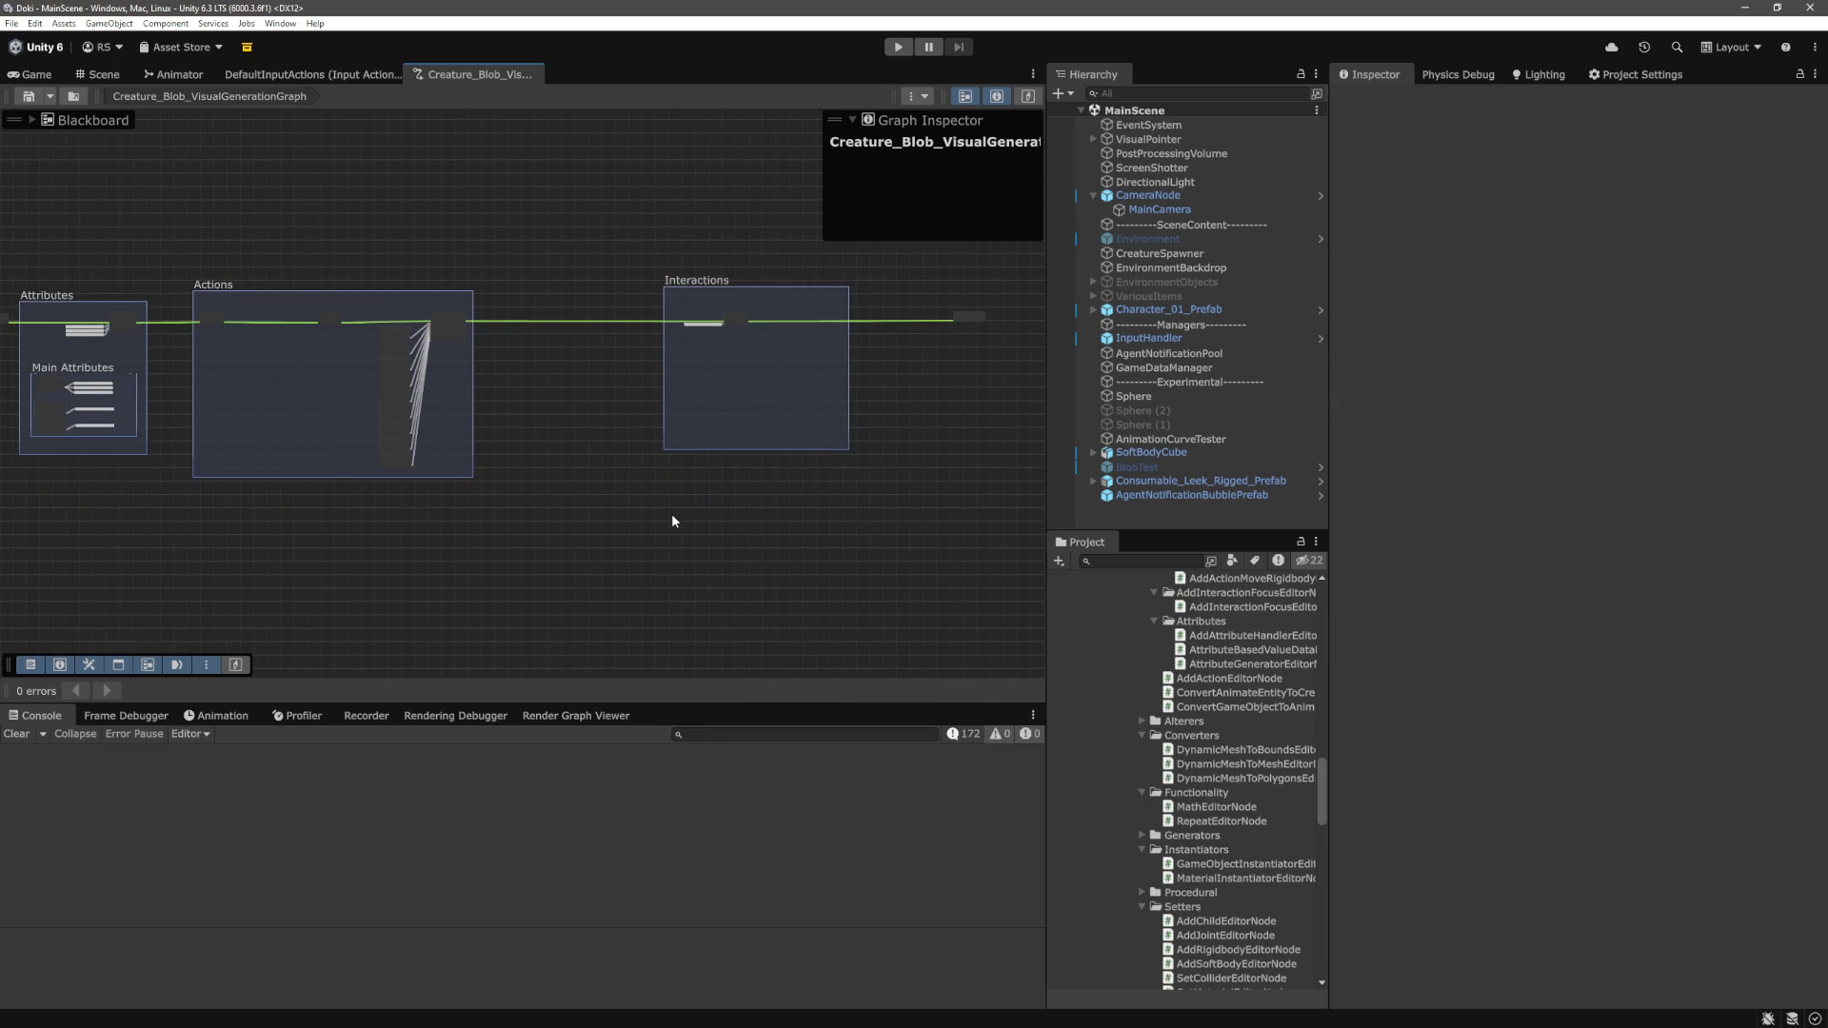